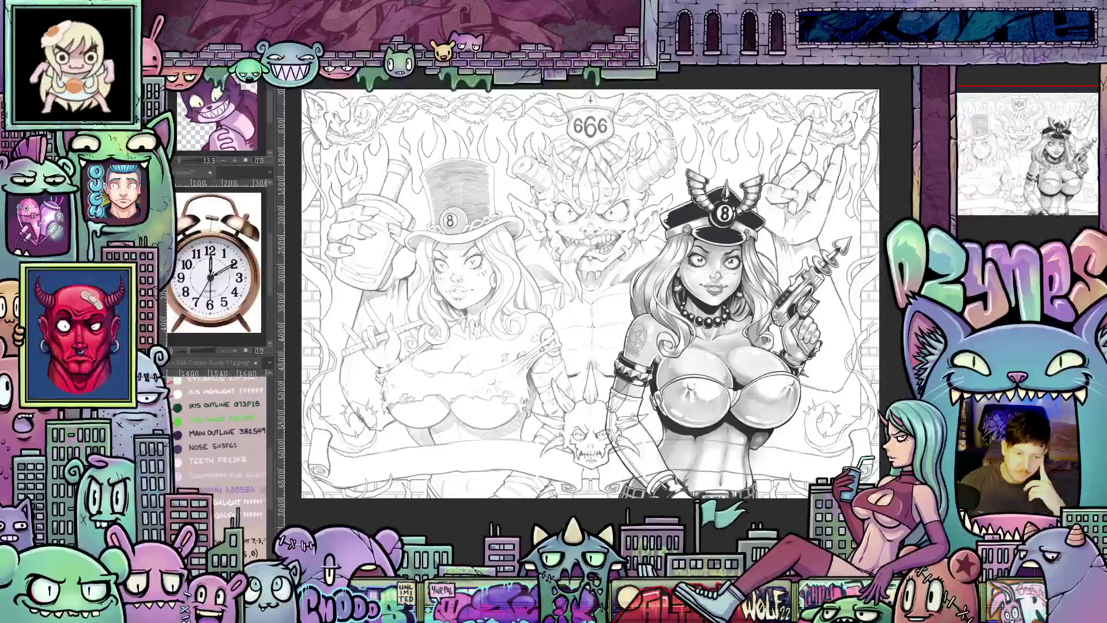
pyautogui.scroll(1, 590, 294)
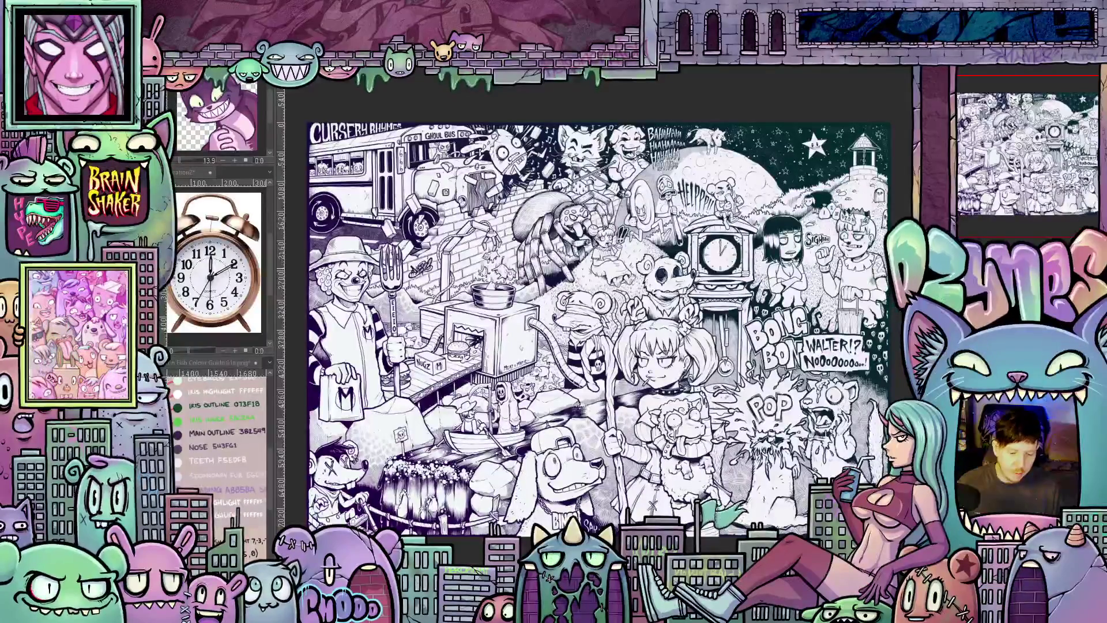
pyautogui.scroll(-2, 599, 325)
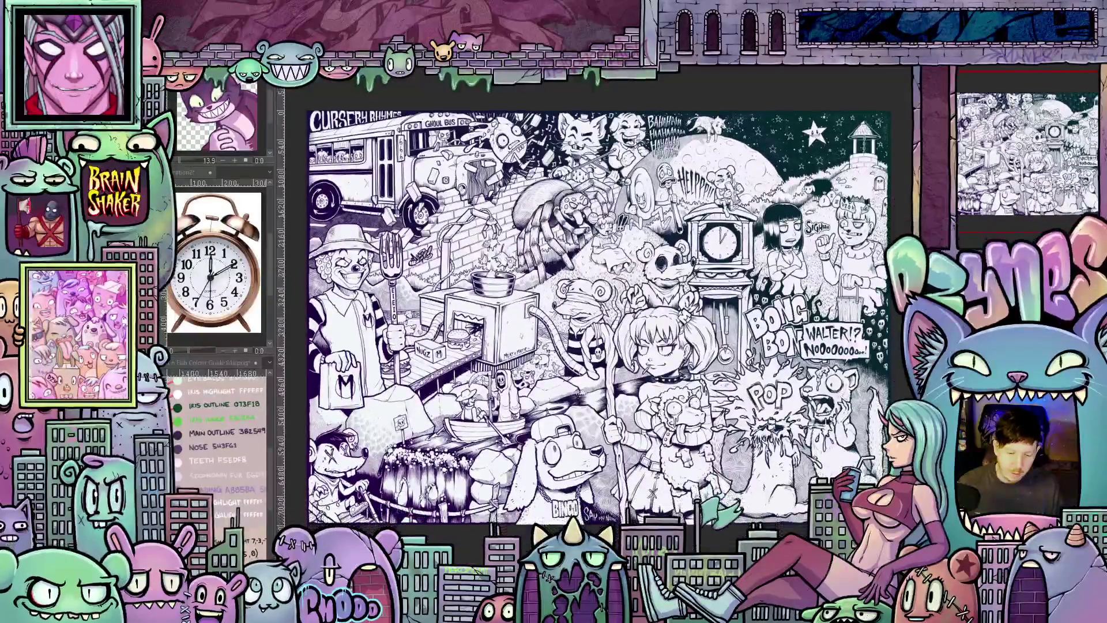
pyautogui.scroll(1, 787, 81)
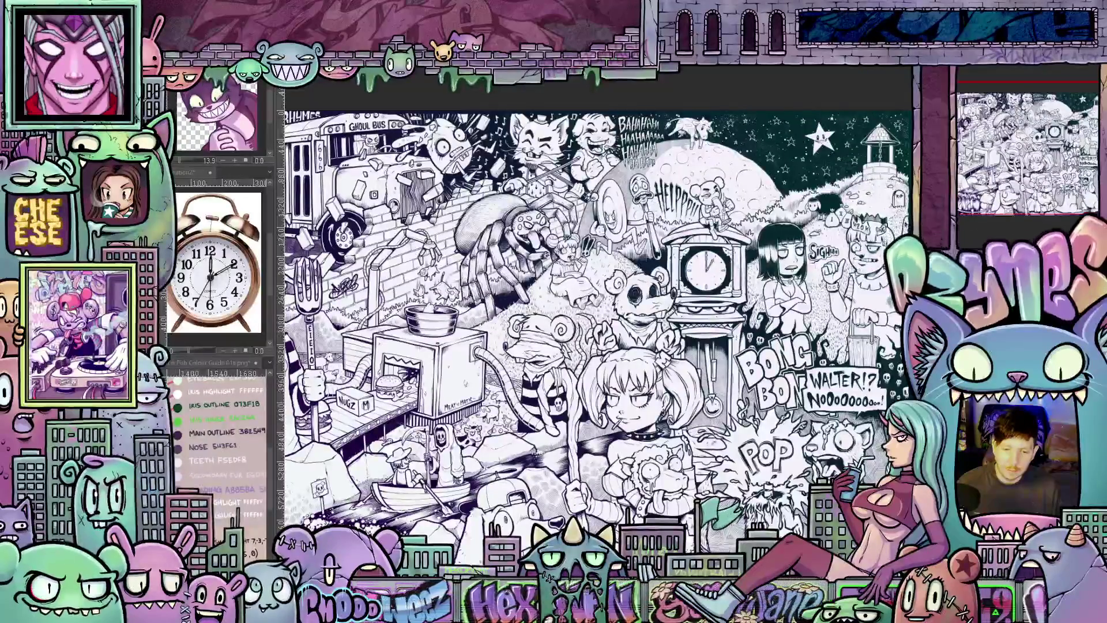
# - Close the crowded black-and-white illustration document (Ctrl+W)
pyautogui.hotkey('ctrl', 'w')
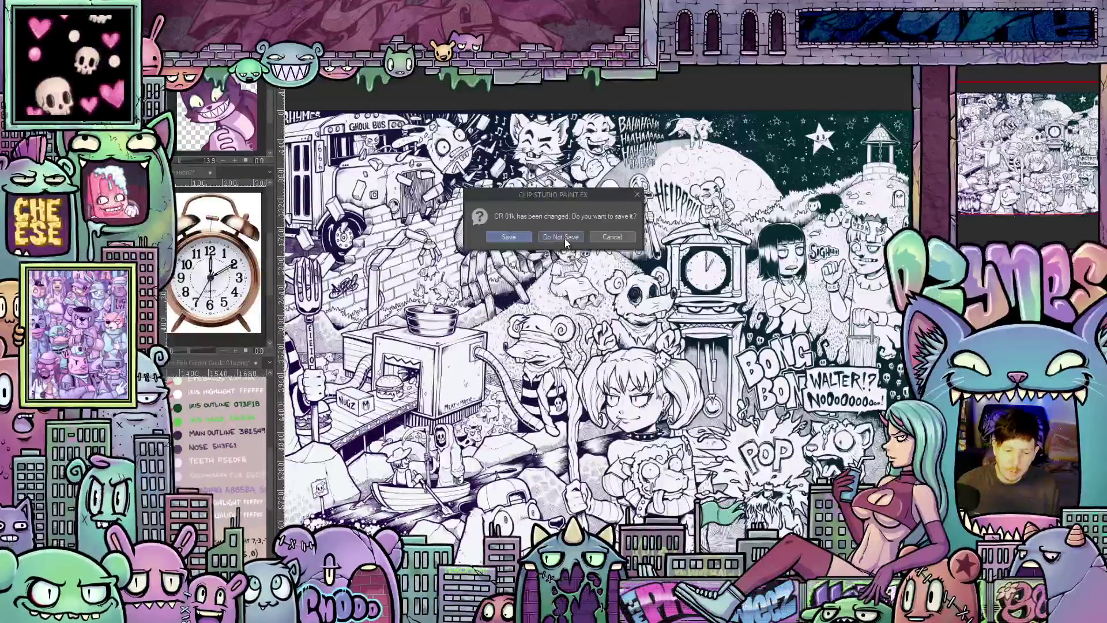
# - Discard the illustration's changes and bring up the toothy-grin cat head emote for re-sketching
pyautogui.click(561, 237)
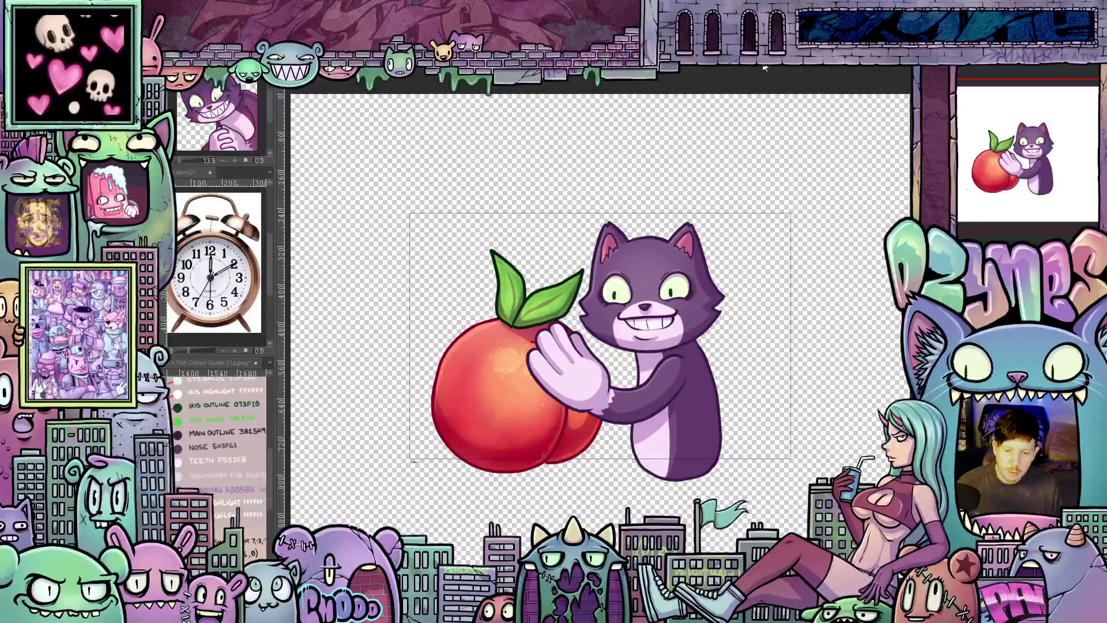
pyautogui.hotkey('ctrl', 'w')
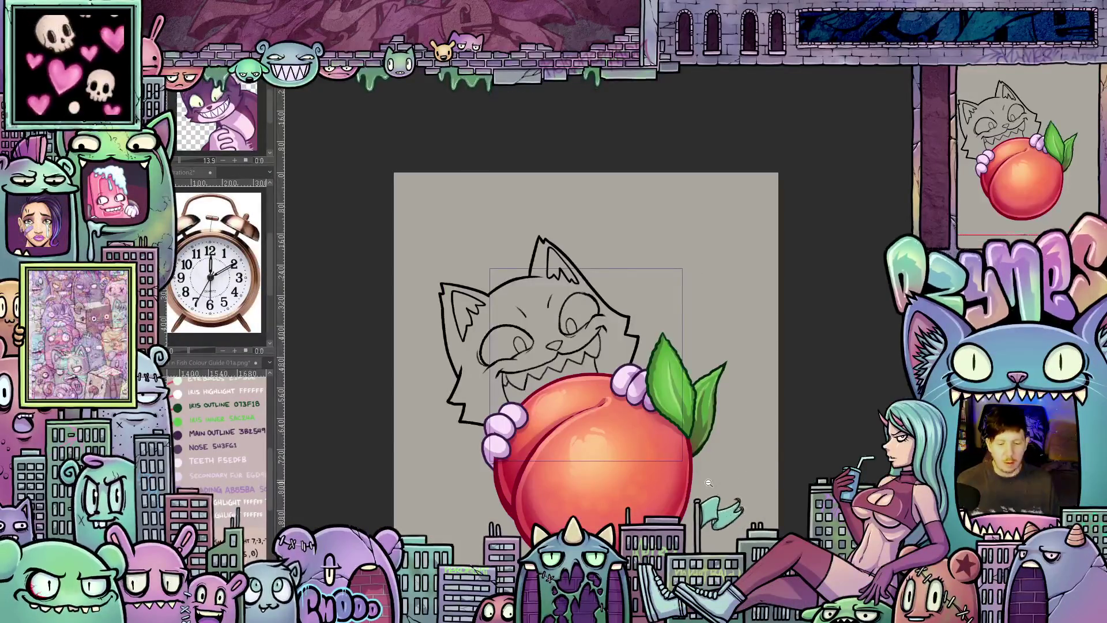
pyautogui.scroll(1, 641, 367)
pyautogui.scroll(1, 641, 368)
pyautogui.moveTo(641, 367); pyautogui.dragTo(638, 368)
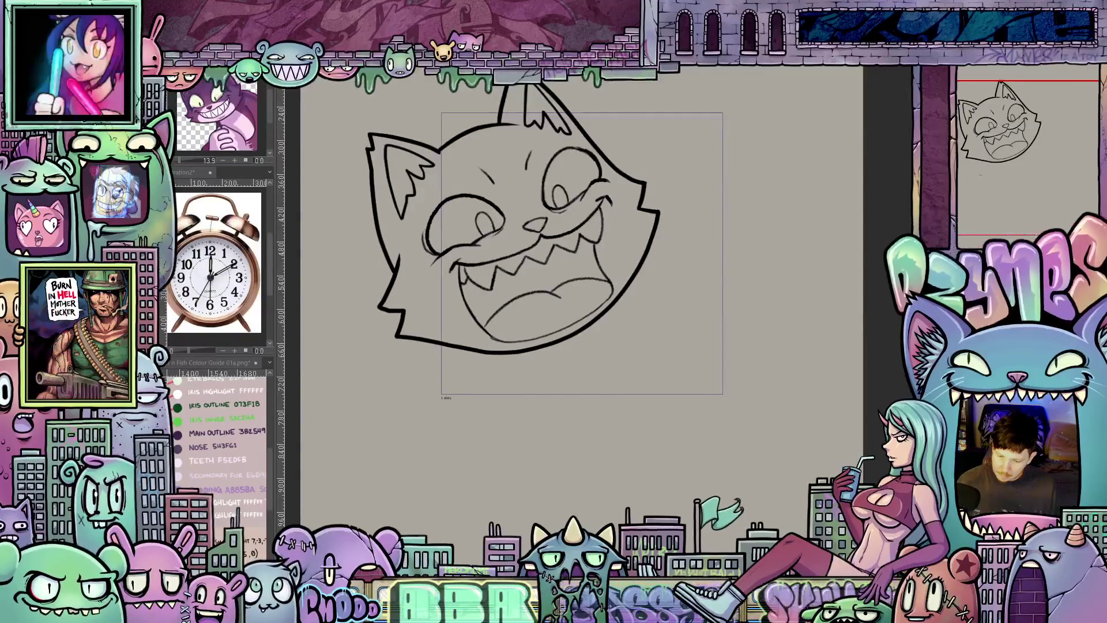
pyautogui.hotkey('ctrl', 'z')
pyautogui.hotkey('ctrl', 'z')
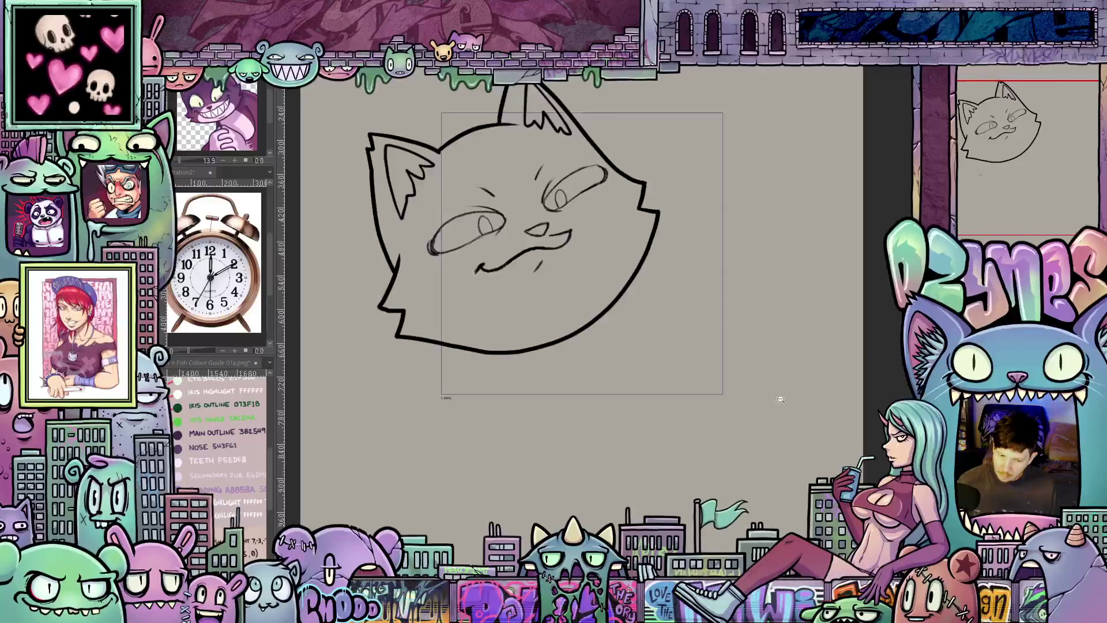
# - Show the cat colour reference in the Sub View and lasso-fill the head with purple fur
pyautogui.moveTo(642, 364); pyautogui.dragTo(643, 439)
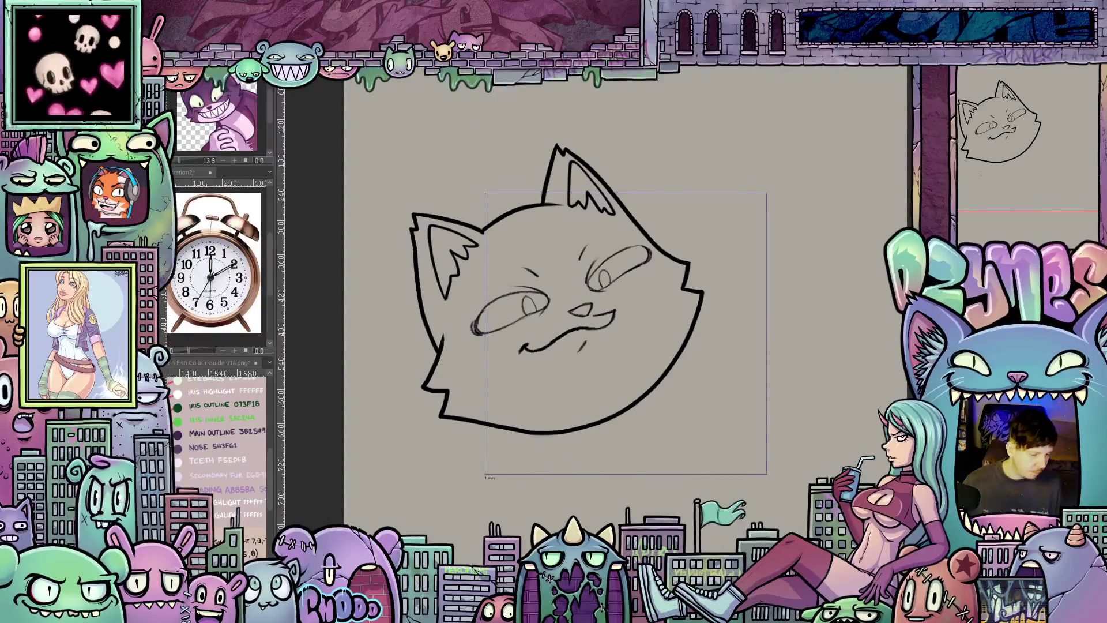
pyautogui.click(220, 455)
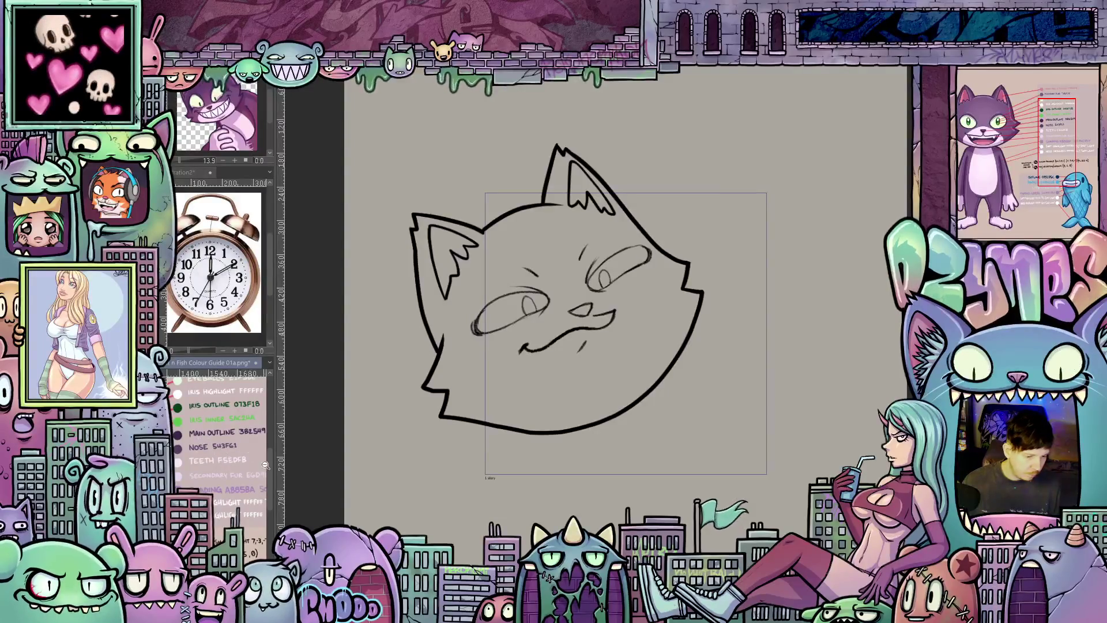
pyautogui.moveTo(268, 483); pyautogui.dragTo(271, 472)
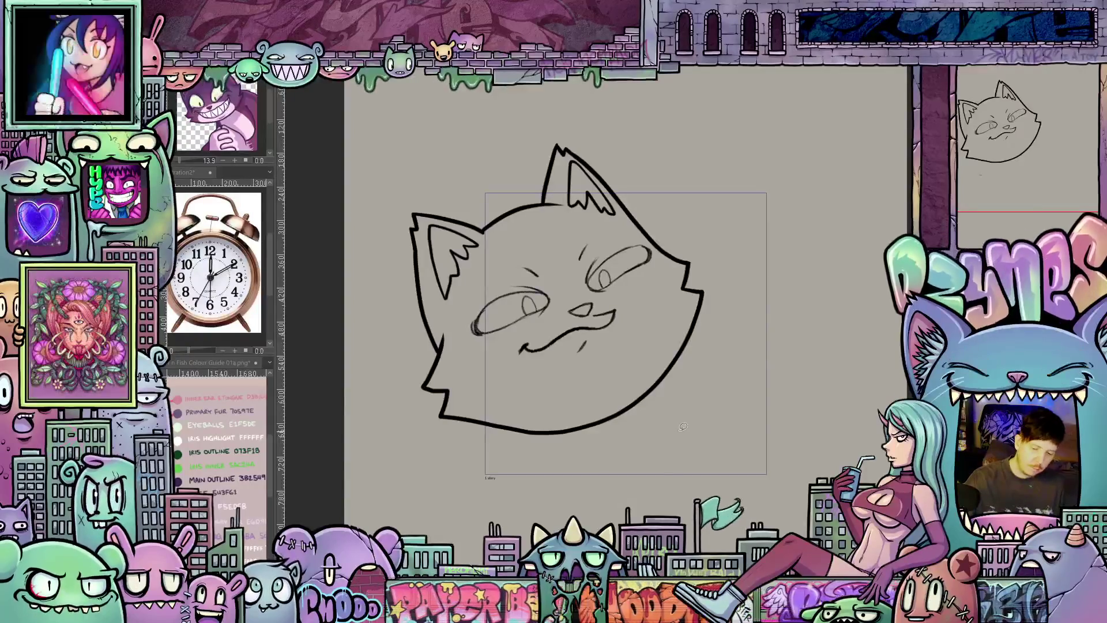
pyautogui.moveTo(439, 465); pyautogui.dragTo(372, 414)
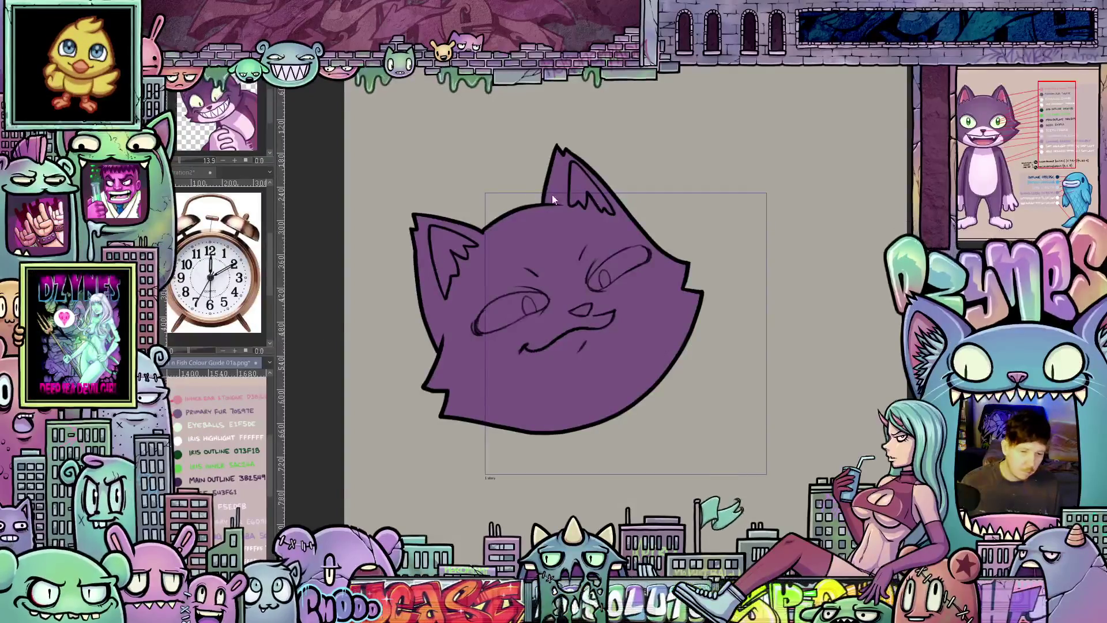
# - Fill the inner area of both ears pink, then hide the rough face sketch
pyautogui.click(579, 185)
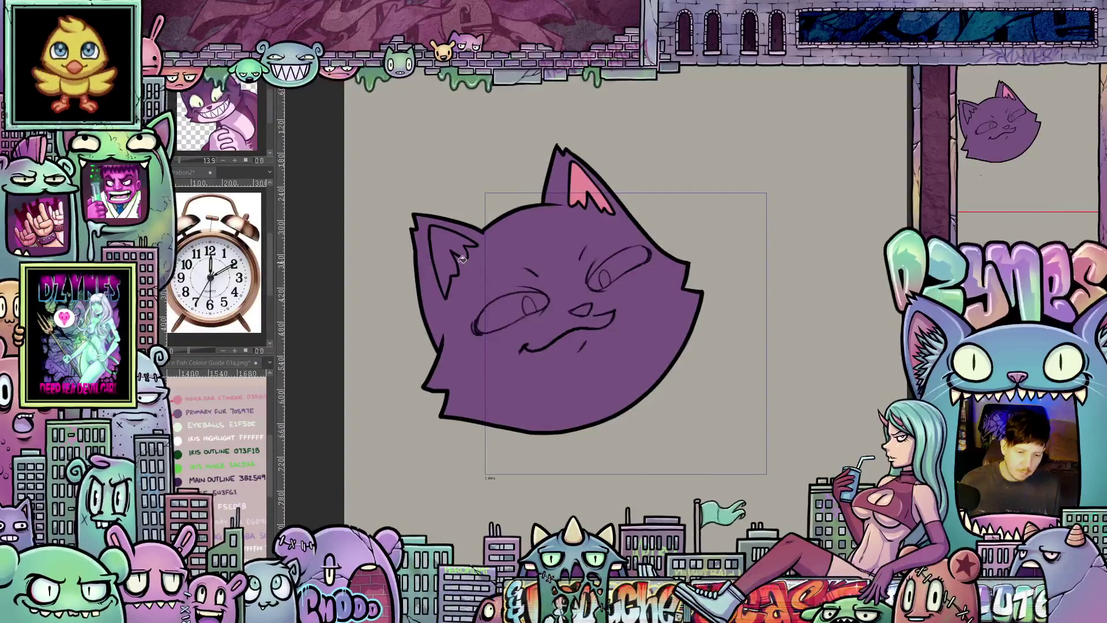
pyautogui.click(448, 248)
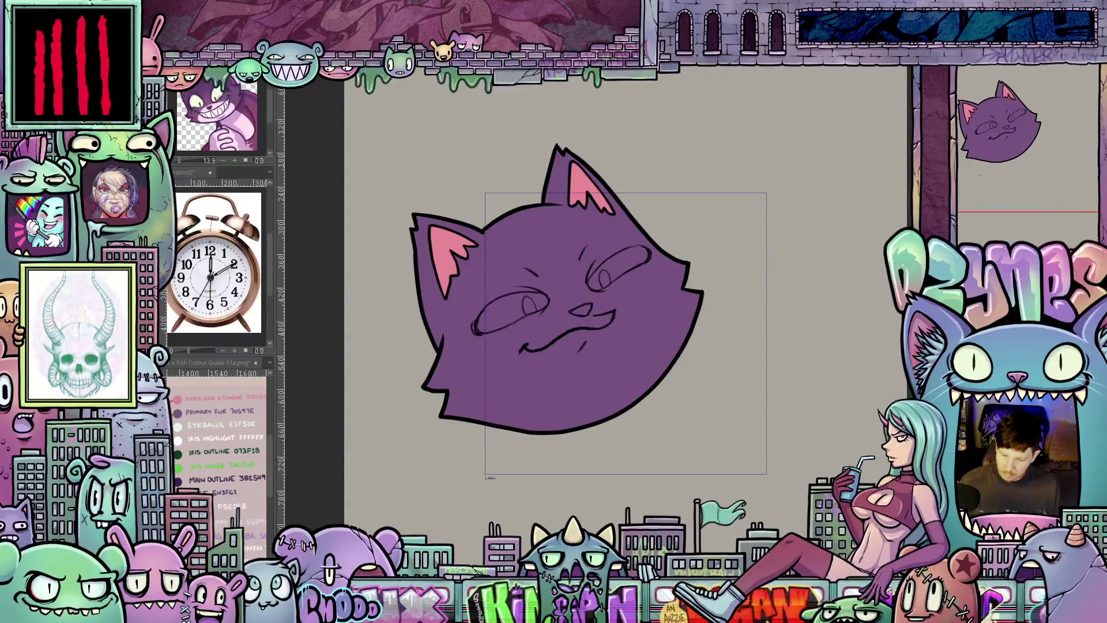
pyautogui.press('Delete')
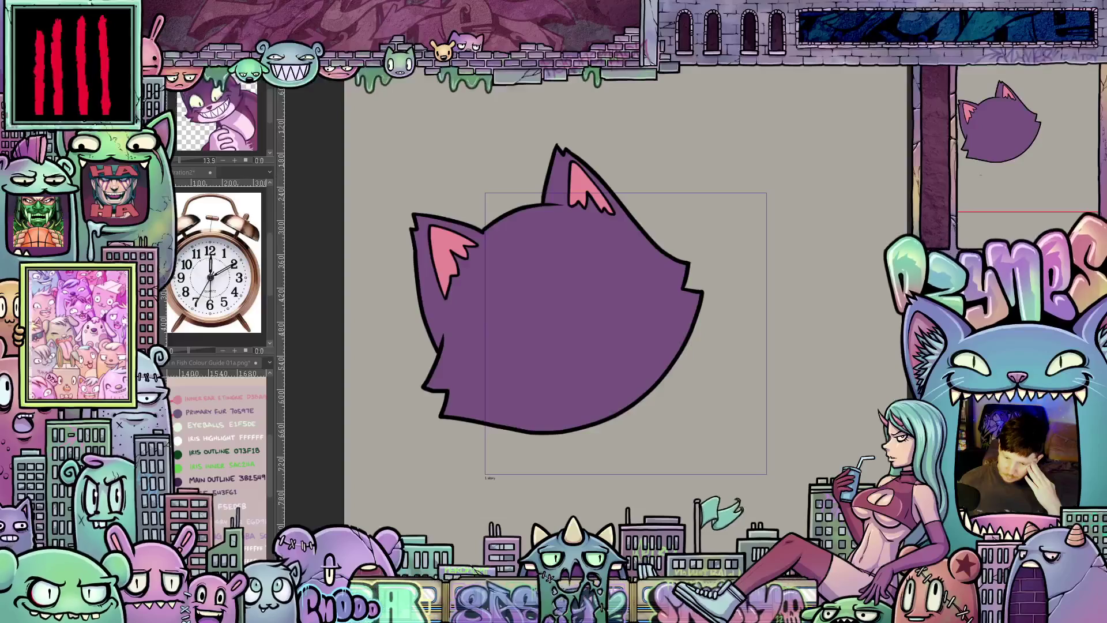
# - Set the new layer to Multiply blending and brush a light rim along the left ear
pyautogui.click(986, 69)
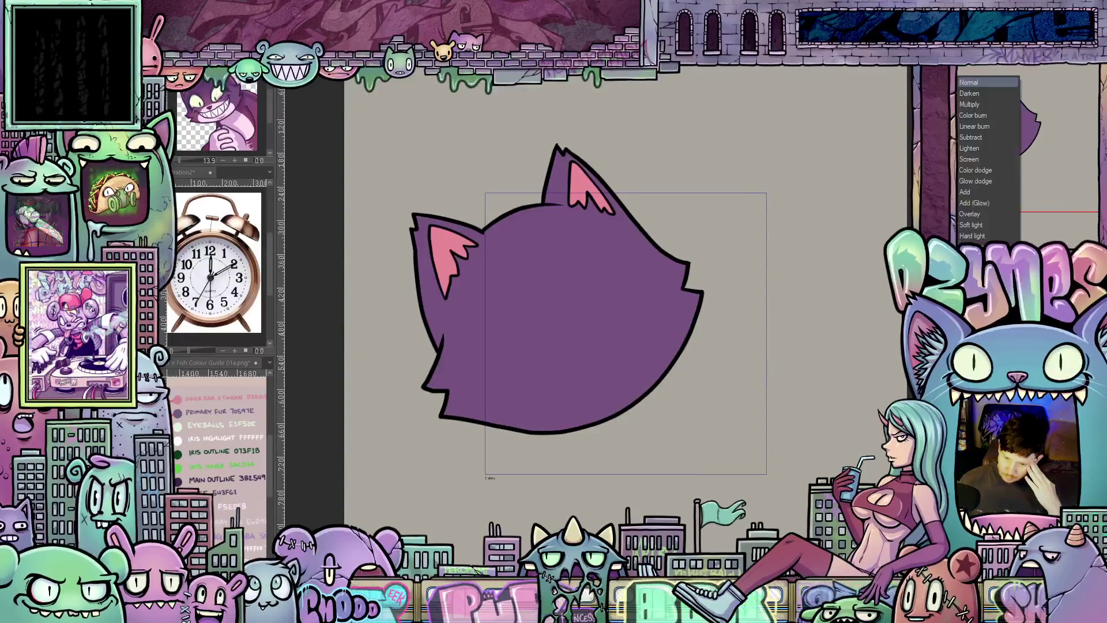
pyautogui.click(980, 107)
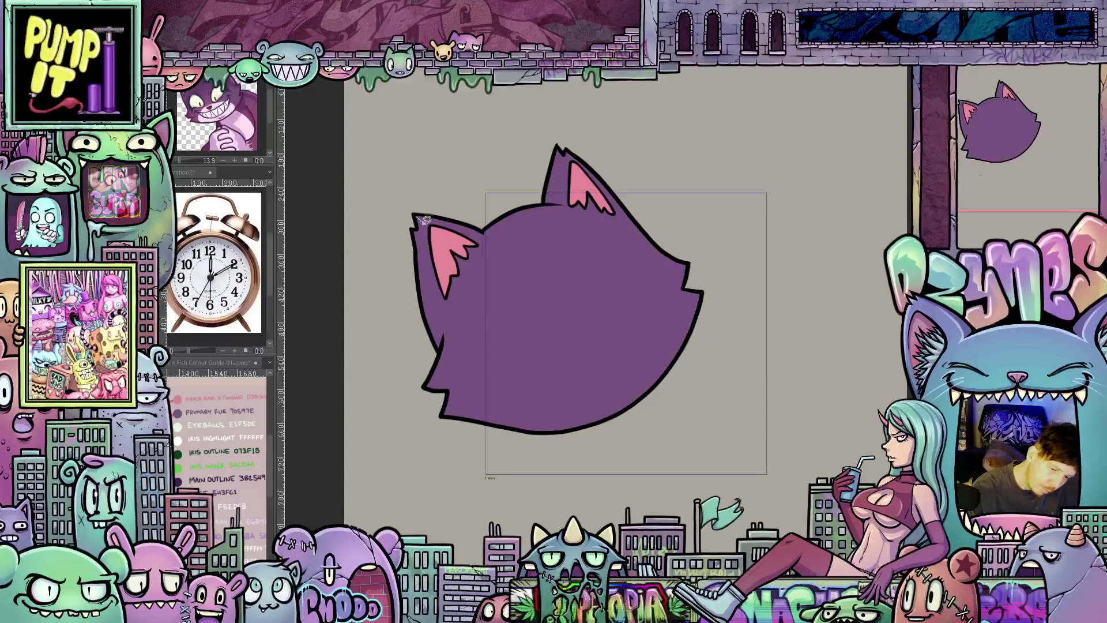
pyautogui.moveTo(417, 214)
pyautogui.mouseDown()
pyautogui.moveTo(437, 292)
pyautogui.moveTo(490, 396)
pyautogui.moveTo(556, 413)
pyautogui.moveTo(625, 392)
pyautogui.moveTo(653, 371)
pyautogui.moveTo(694, 292)
pyautogui.moveTo(739, 368)
pyautogui.moveTo(372, 322)
pyautogui.mouseUp()
# - Lasso-fill a dark shadow area on the lower head, adjusting the canvas view
pyautogui.moveTo(741, 450)
pyautogui.mouseDown()
pyautogui.moveTo(779, 447)
pyautogui.moveTo(776, 477)
pyautogui.mouseUp()
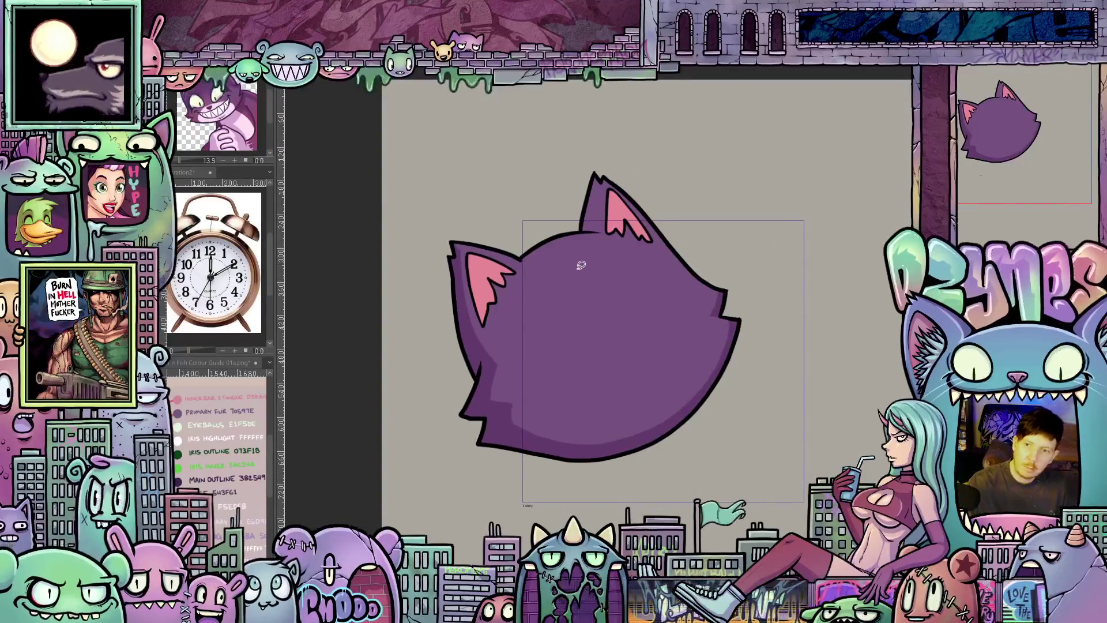
pyautogui.moveTo(570, 286); pyautogui.dragTo(630, 310)
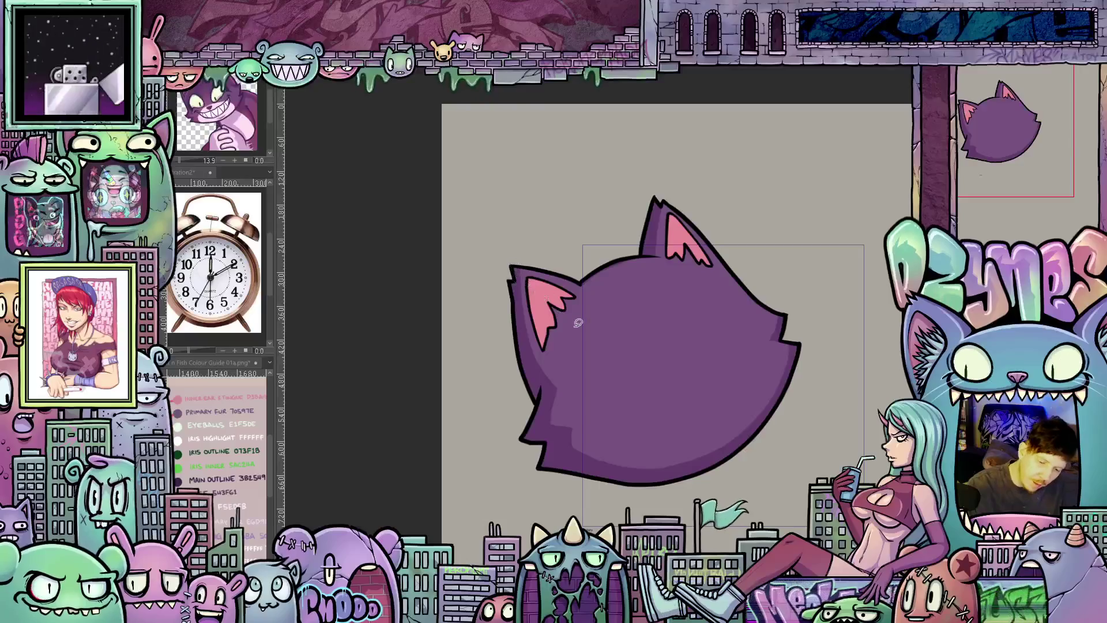
pyautogui.moveTo(746, 375); pyautogui.dragTo(673, 401)
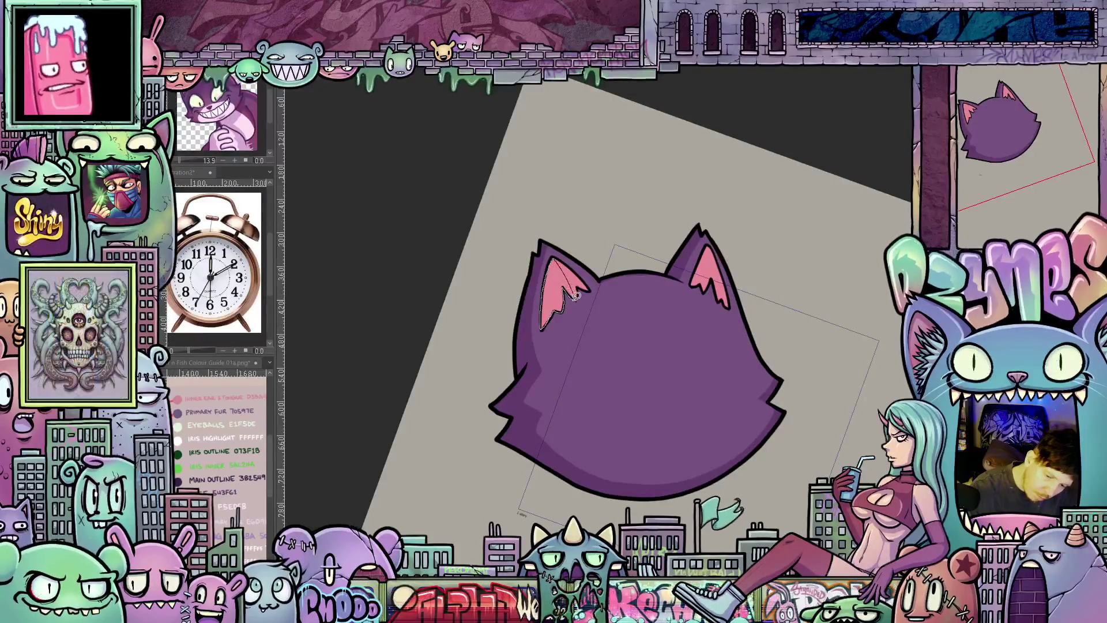
# - Pan the rotated canvas to reach the remaining head edges for shading
pyautogui.moveTo(700, 353); pyautogui.dragTo(678, 396)
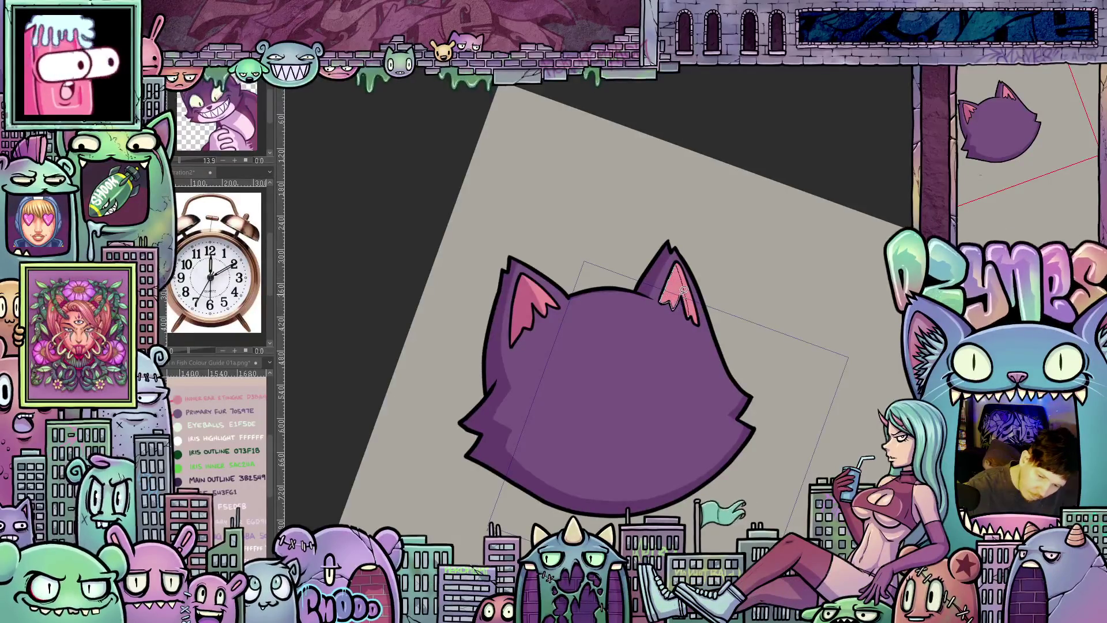
pyautogui.moveTo(707, 391)
pyautogui.mouseDown()
pyautogui.moveTo(803, 383)
pyautogui.moveTo(781, 437)
pyautogui.mouseUp()
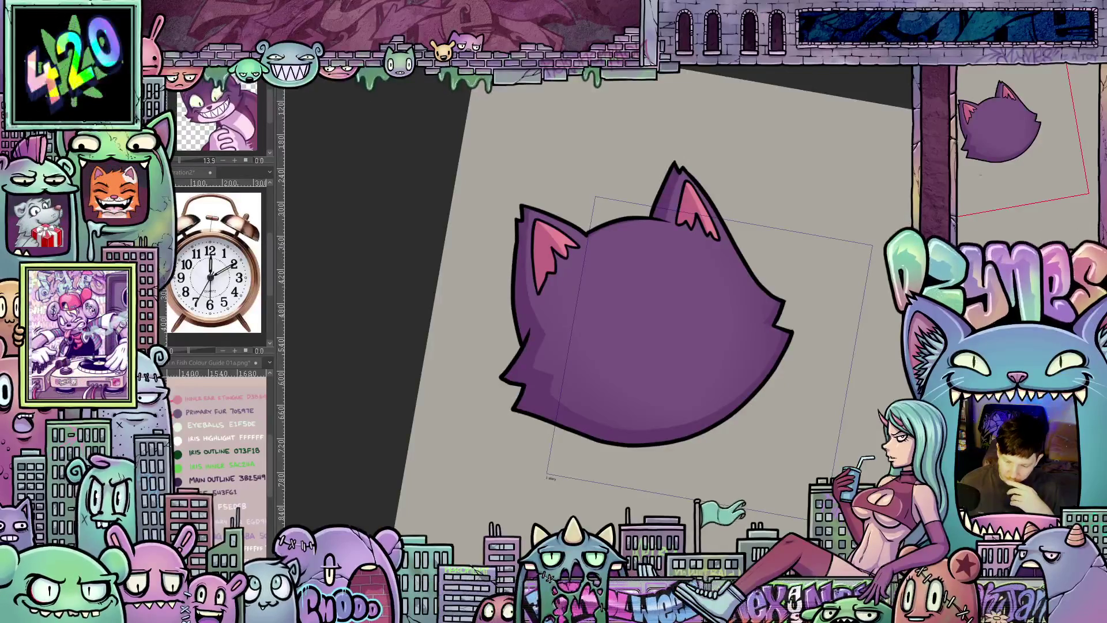
# - Show the face sketch again and lasso-fill a light pink muzzle and chin patch
pyautogui.hotkey('ctrl', 'v')
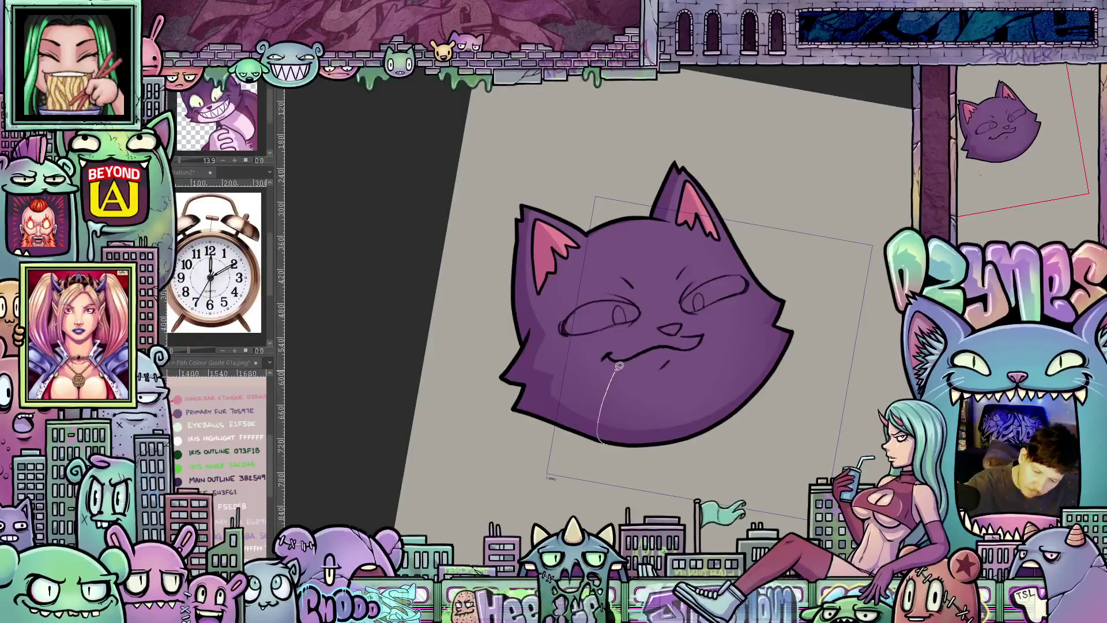
pyautogui.moveTo(618, 366)
pyautogui.mouseDown()
pyautogui.moveTo(662, 319)
pyautogui.moveTo(706, 331)
pyautogui.moveTo(734, 374)
pyautogui.mouseUp()
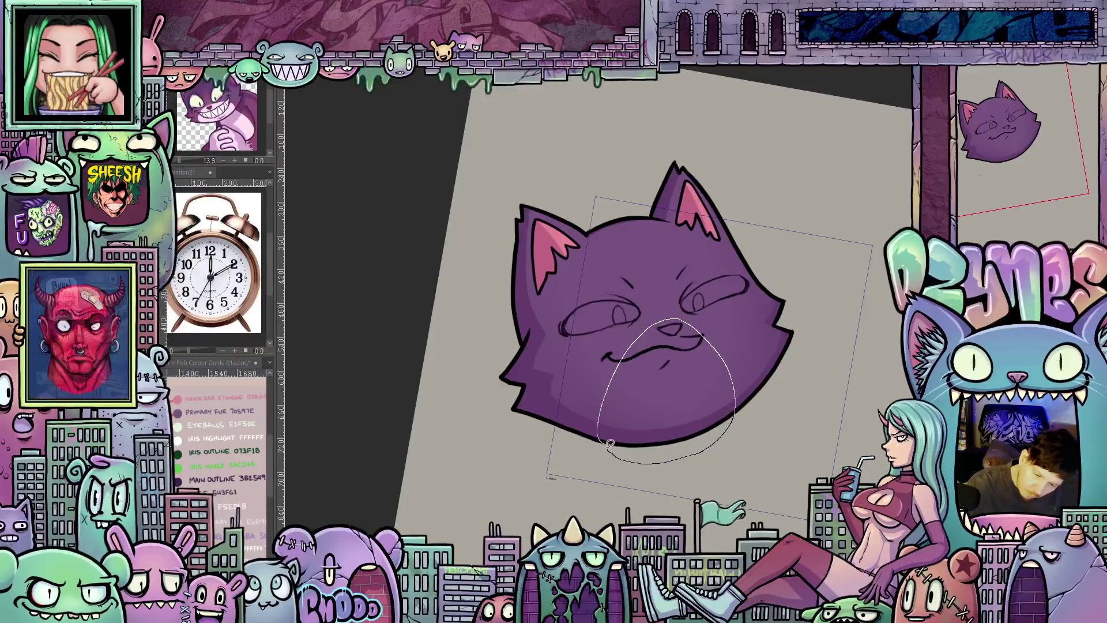
pyautogui.moveTo(650, 461)
pyautogui.mouseDown()
pyautogui.moveTo(631, 467)
pyautogui.moveTo(644, 405)
pyautogui.mouseUp()
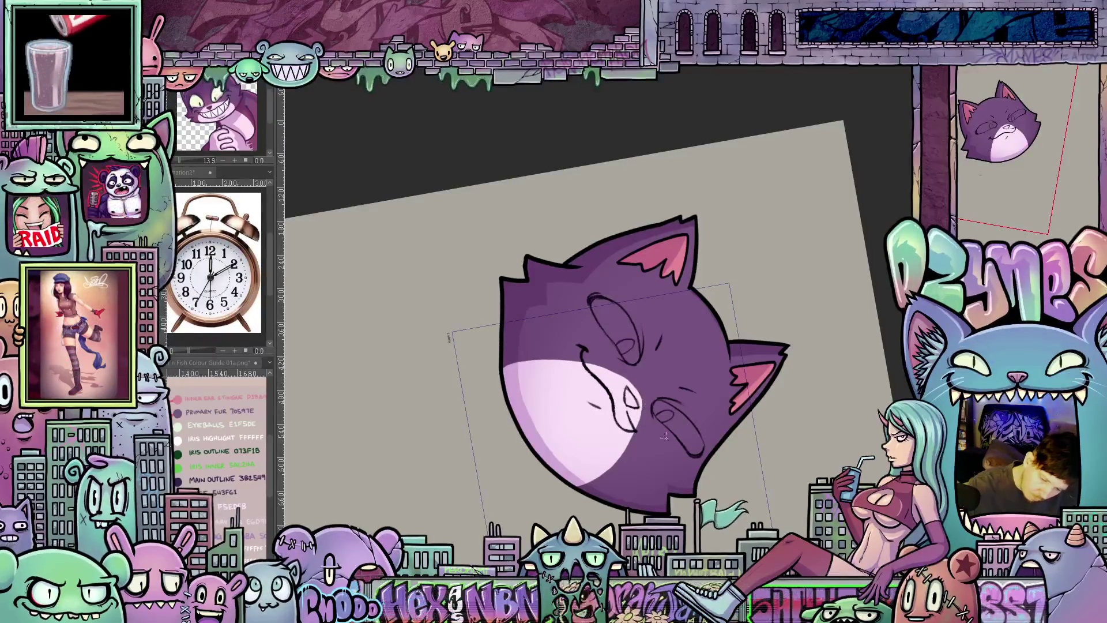
pyautogui.moveTo(645, 411)
pyautogui.mouseDown()
pyautogui.moveTo(796, 325)
pyautogui.moveTo(744, 444)
pyautogui.mouseUp()
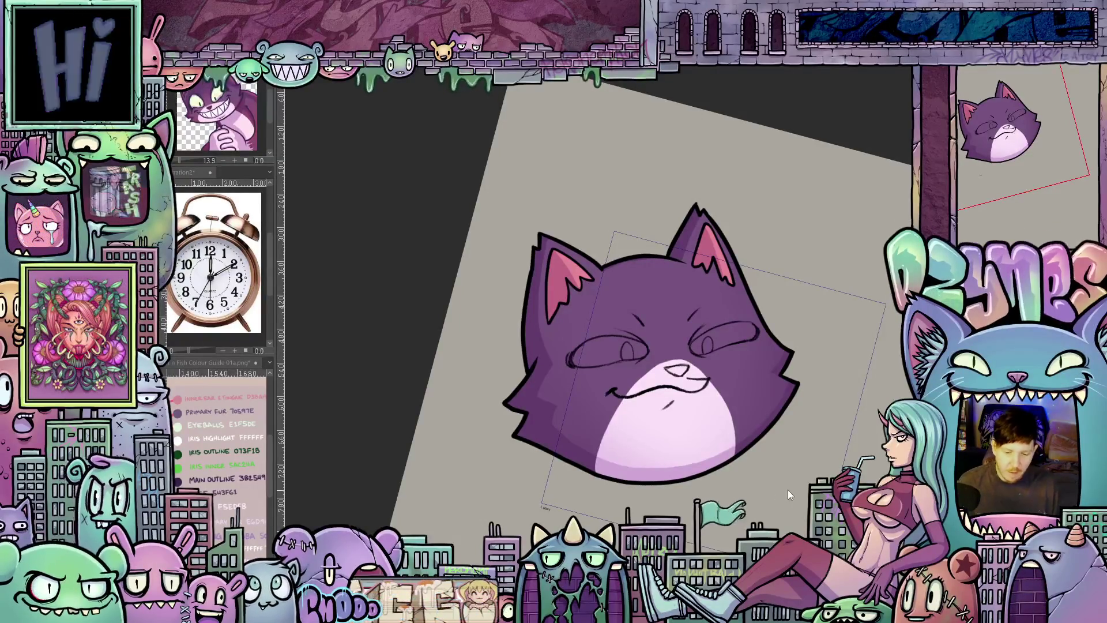
pyautogui.scroll(2, 781, 459)
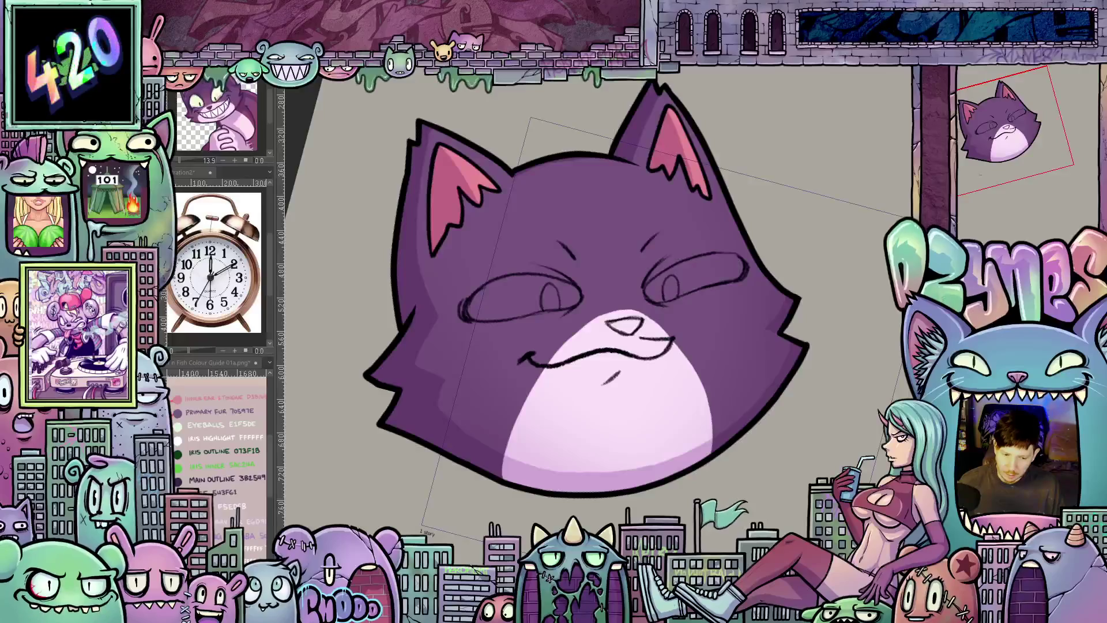
pyautogui.scroll(-2, 822, 433)
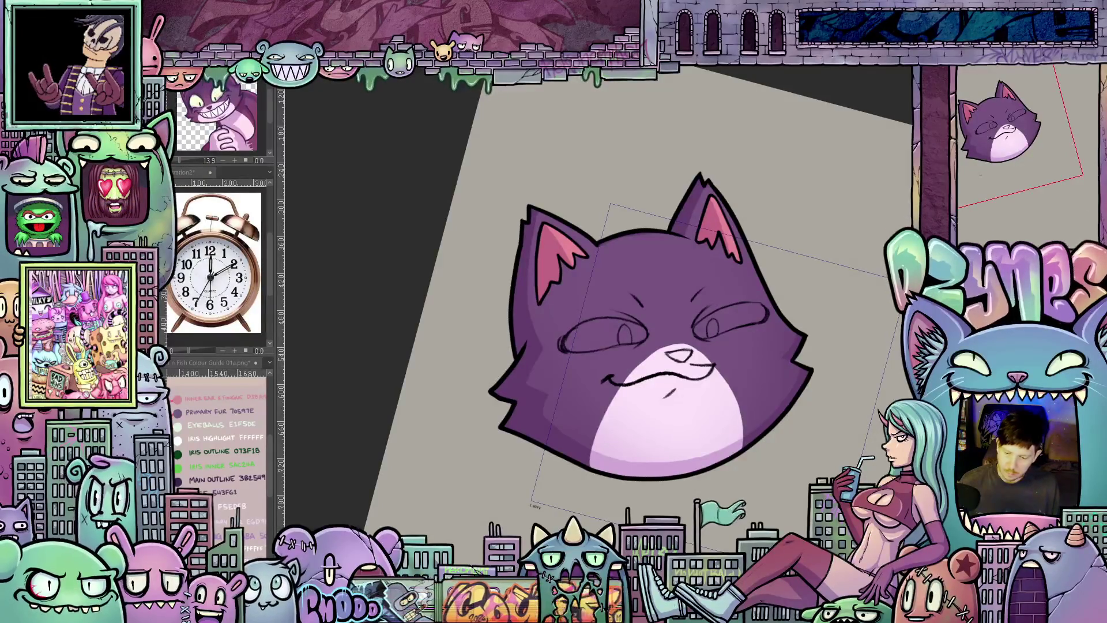
# - Set the current layer's blending mode to Soft light
pyautogui.click(977, 76)
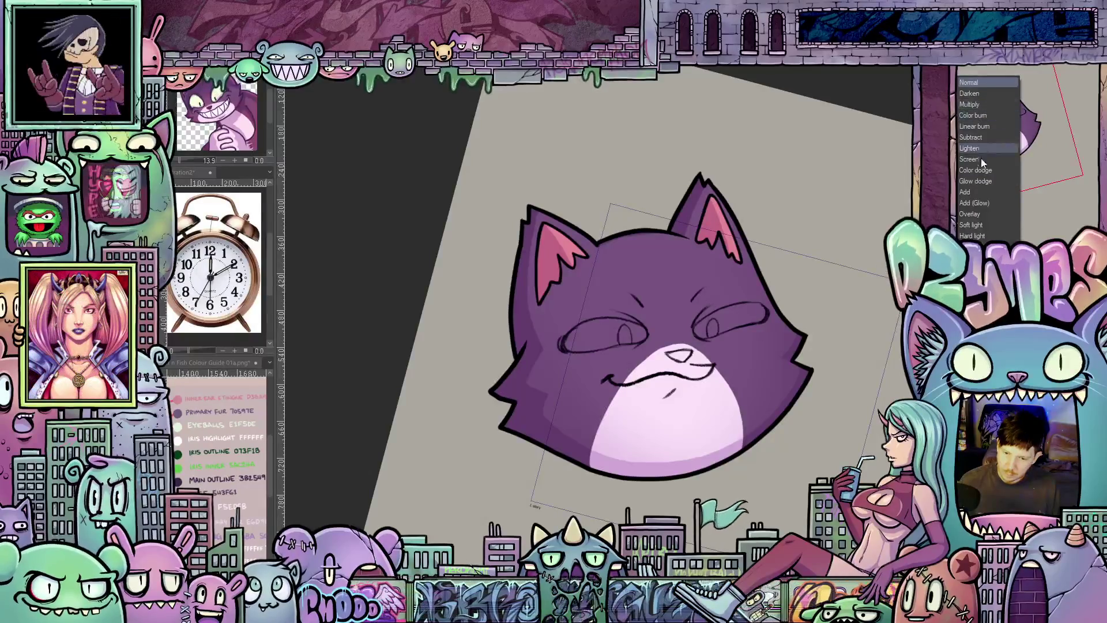
pyautogui.click(978, 224)
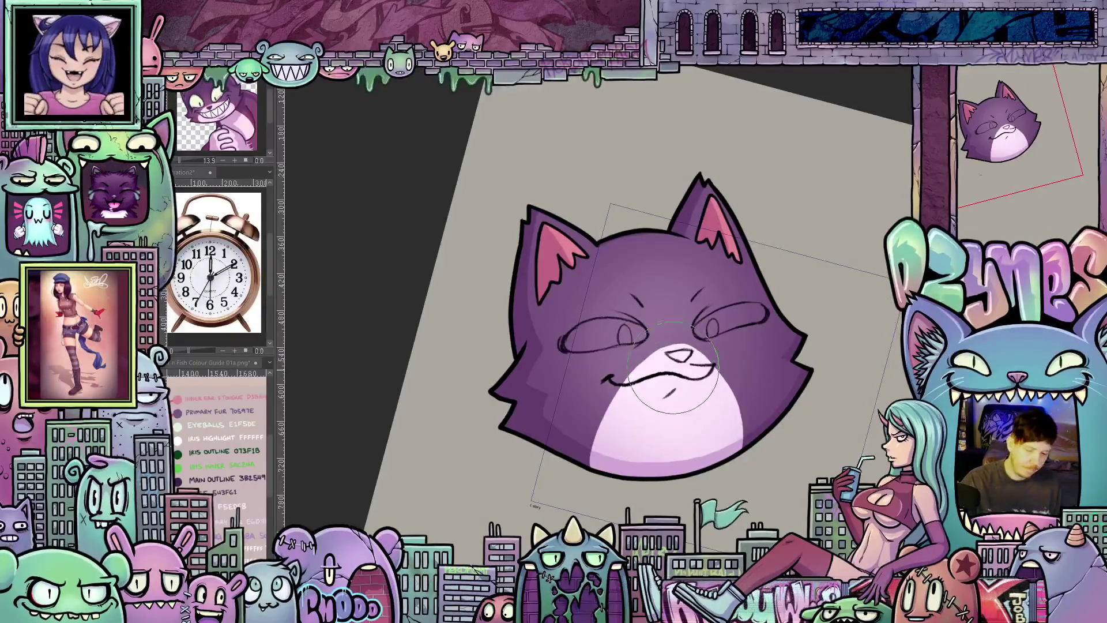
pyautogui.moveTo(802, 422); pyautogui.dragTo(545, 277)
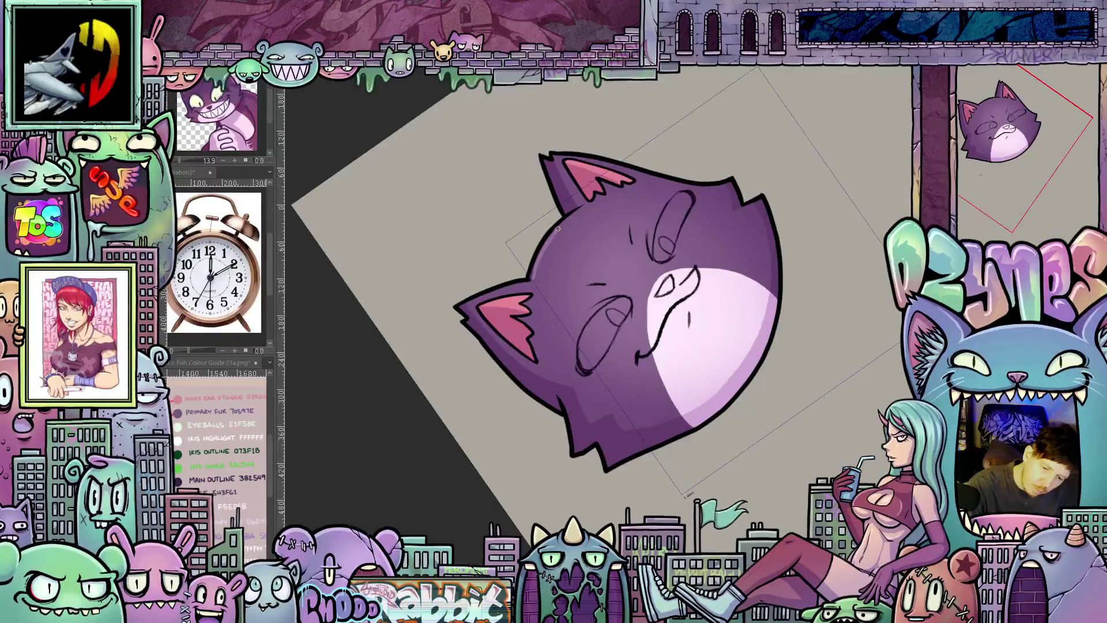
pyautogui.moveTo(817, 338)
pyautogui.mouseDown()
pyautogui.moveTo(812, 369)
pyautogui.moveTo(550, 283)
pyautogui.mouseUp()
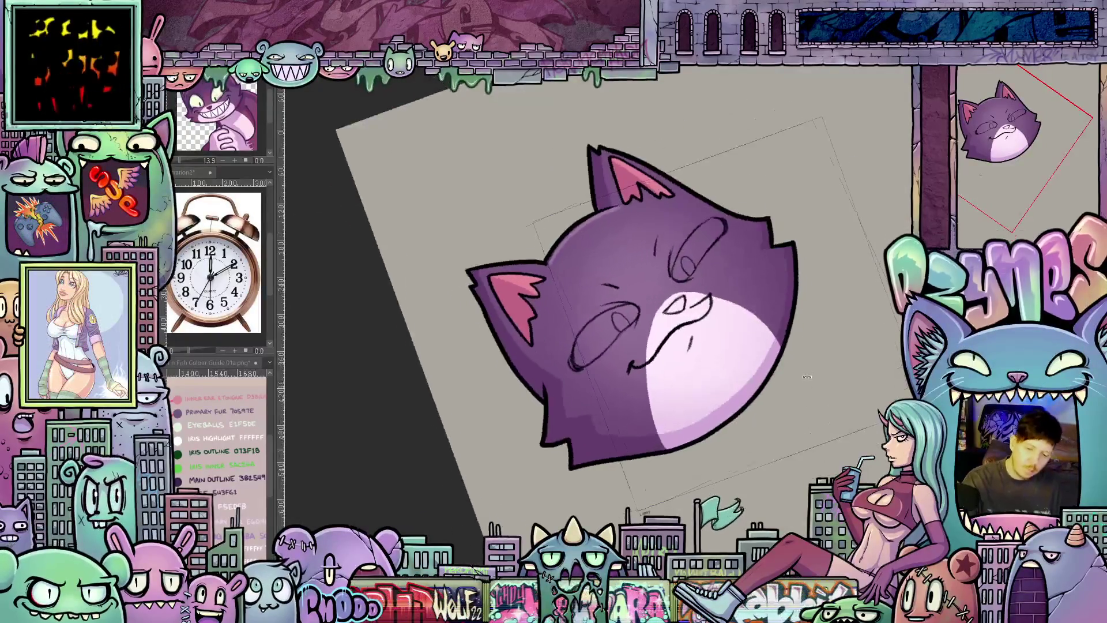
pyautogui.moveTo(747, 390); pyautogui.dragTo(538, 230)
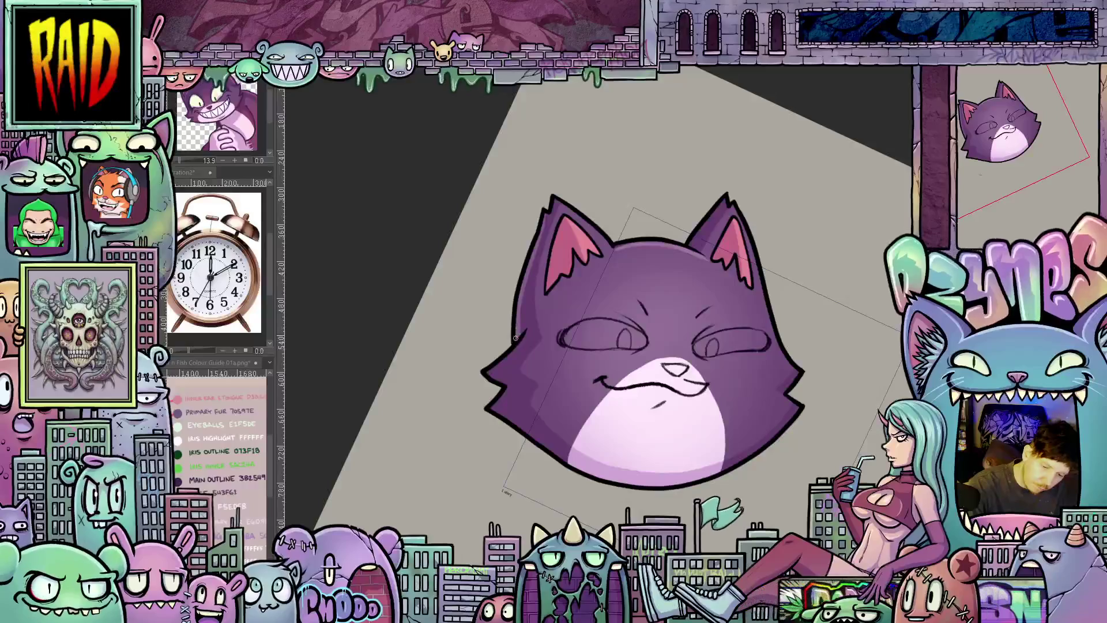
pyautogui.moveTo(642, 433); pyautogui.dragTo(526, 441)
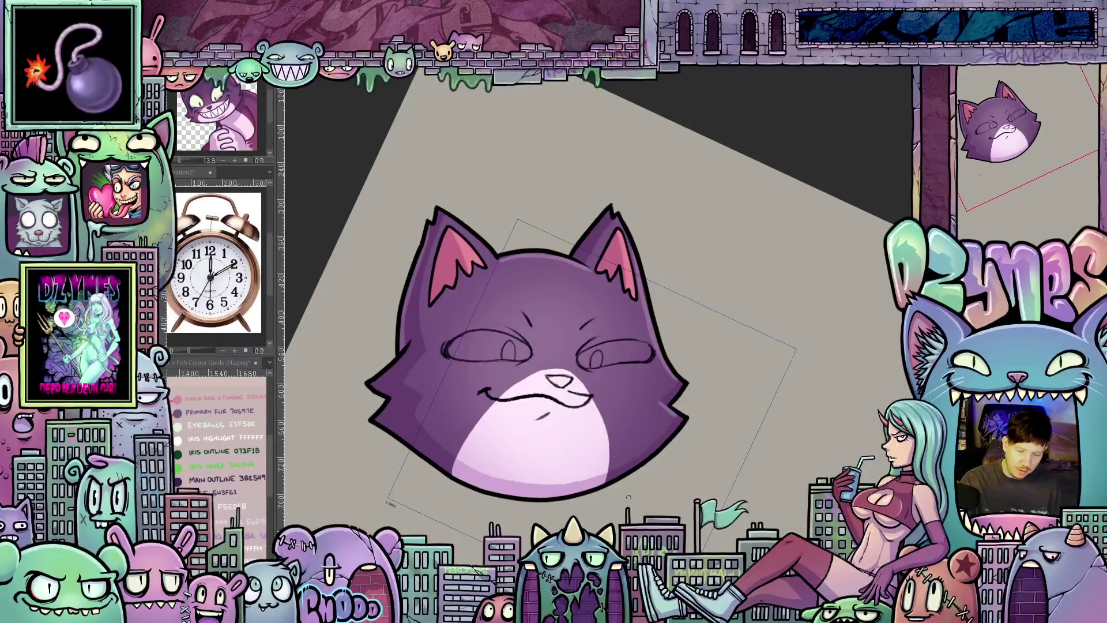
pyautogui.moveTo(727, 442); pyautogui.dragTo(568, 234)
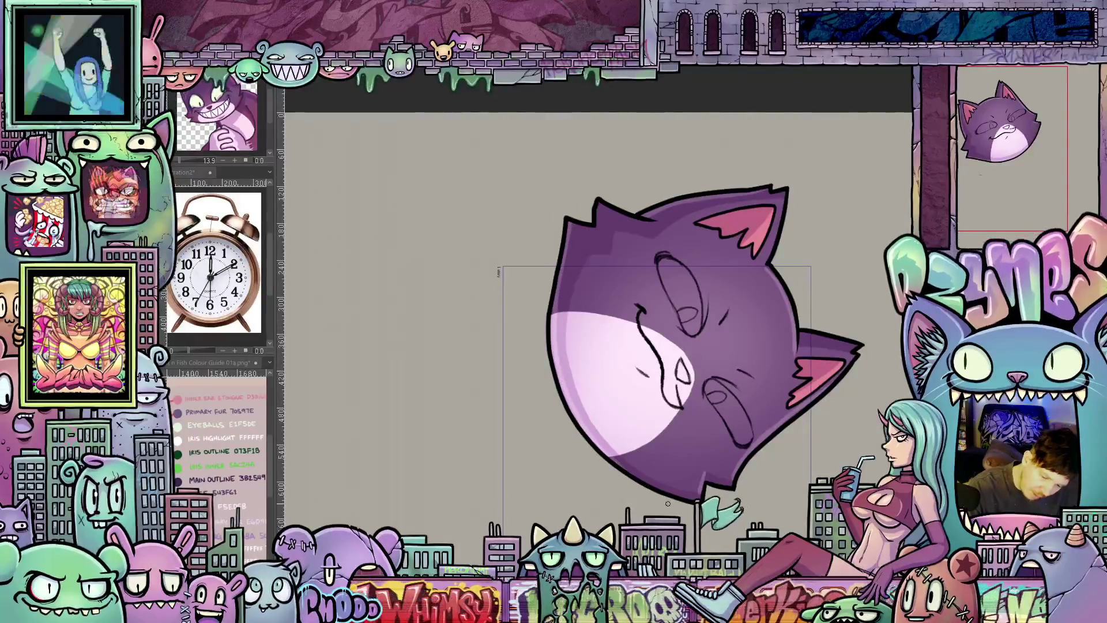
pyautogui.moveTo(605, 432)
pyautogui.mouseDown()
pyautogui.moveTo(690, 315)
pyautogui.moveTo(824, 408)
pyautogui.mouseUp()
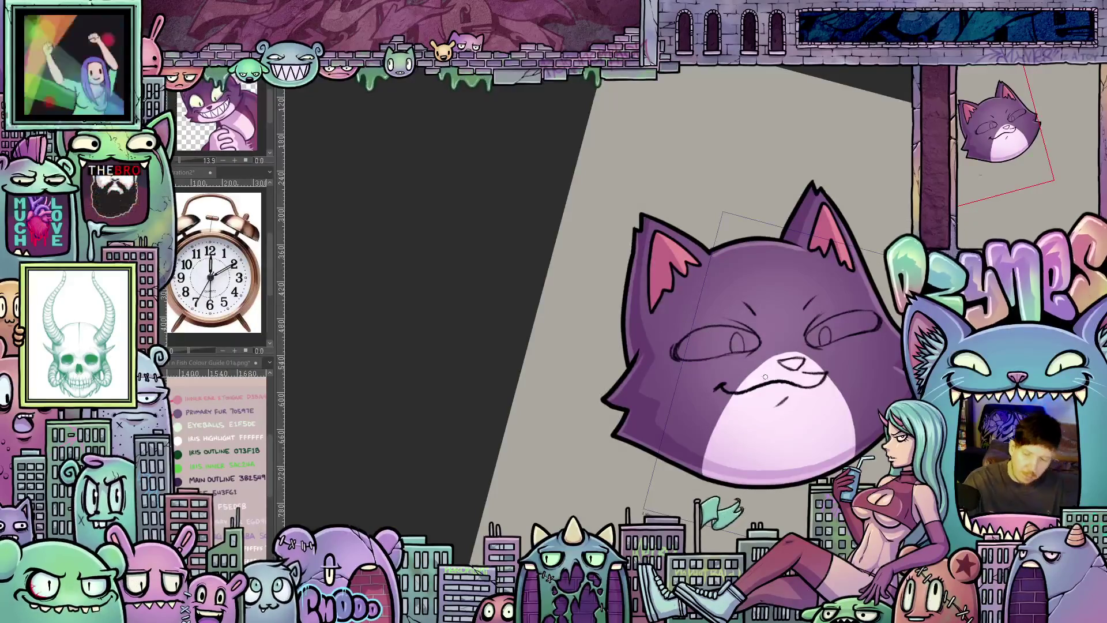
pyautogui.moveTo(632, 376); pyautogui.dragTo(514, 376)
pyautogui.moveTo(809, 465); pyautogui.dragTo(748, 450)
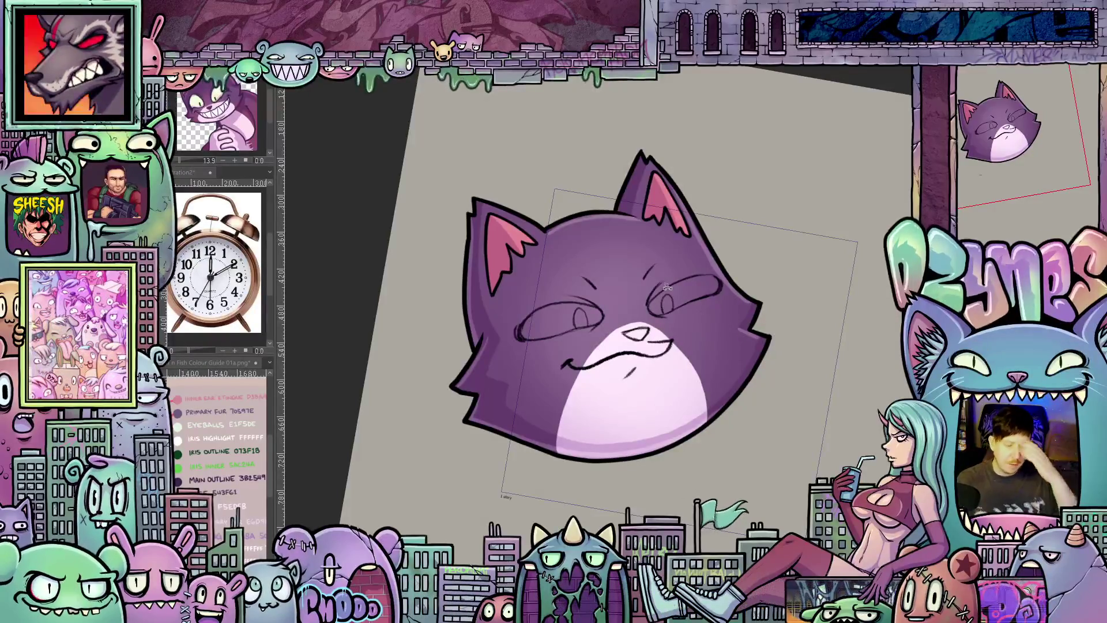
pyautogui.scroll(1, 792, 320)
pyautogui.moveTo(558, 185); pyautogui.dragTo(659, 193)
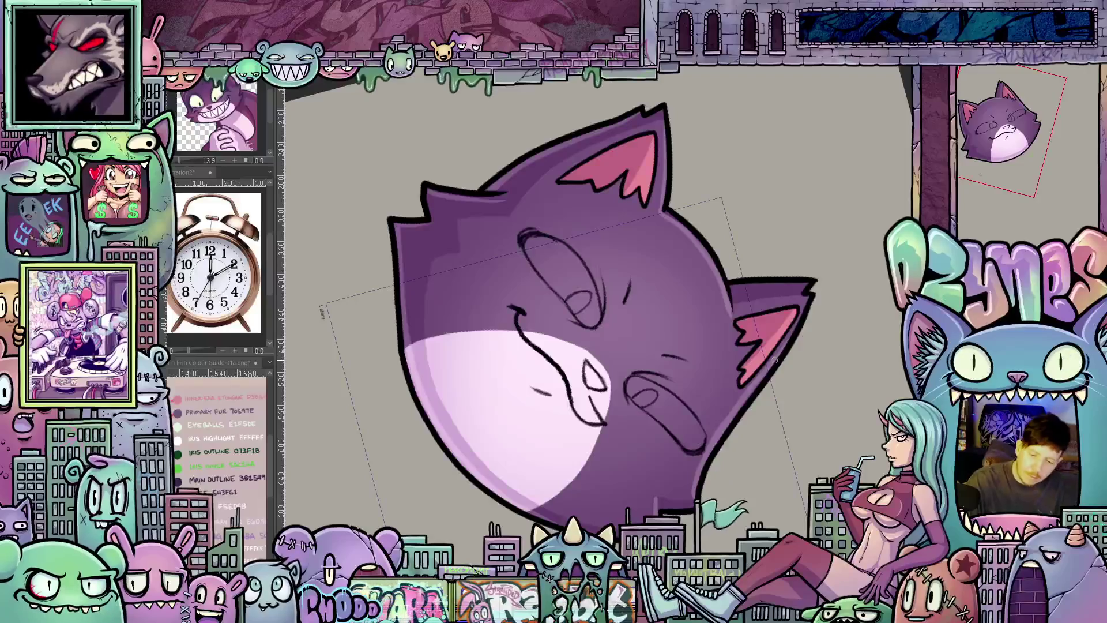
pyautogui.moveTo(606, 406); pyautogui.dragTo(582, 324)
pyautogui.scroll(2, 583, 324)
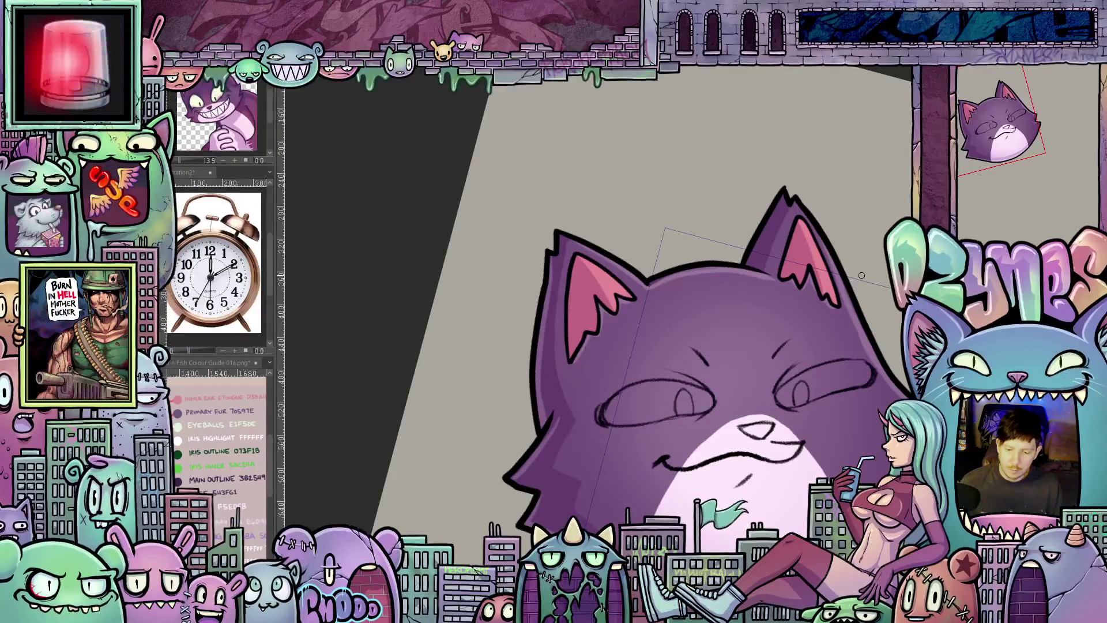
pyautogui.scroll(-3, 860, 289)
pyautogui.moveTo(860, 289)
pyautogui.mouseDown()
pyautogui.moveTo(806, 294)
pyautogui.moveTo(862, 299)
pyautogui.mouseUp()
pyautogui.scroll(1, 806, 295)
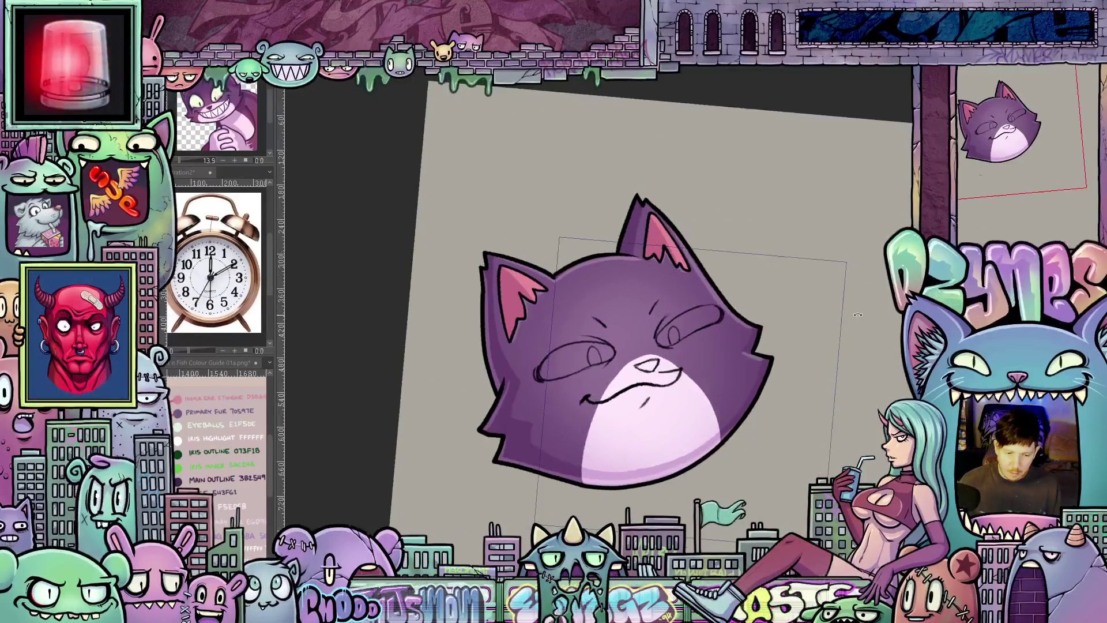
pyautogui.scroll(1, 862, 299)
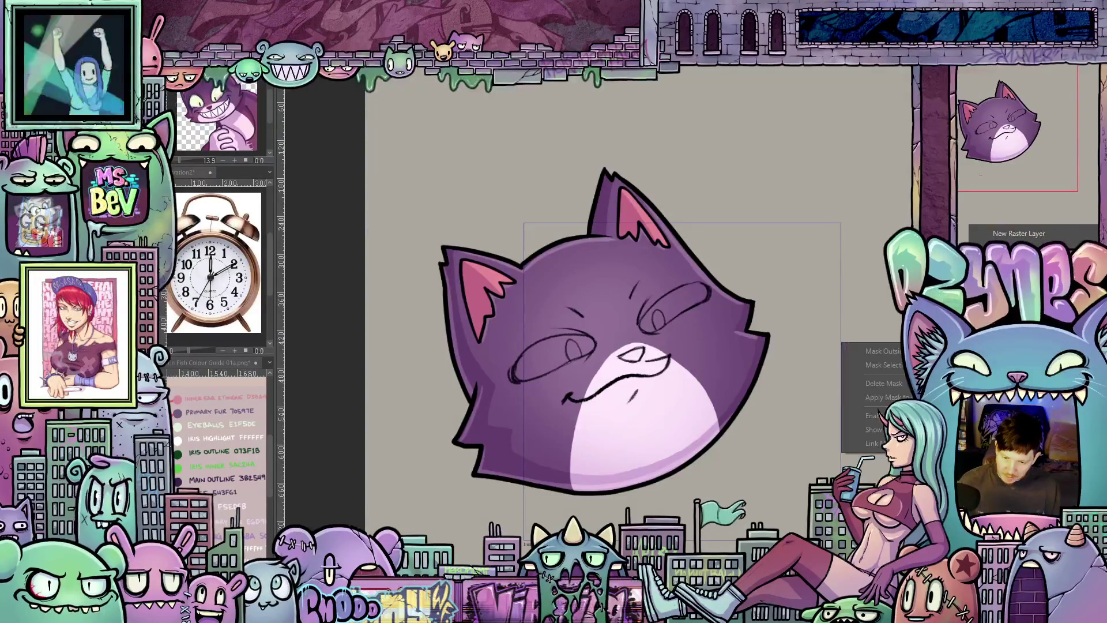
pyautogui.hotkey('ctrl', 'z')
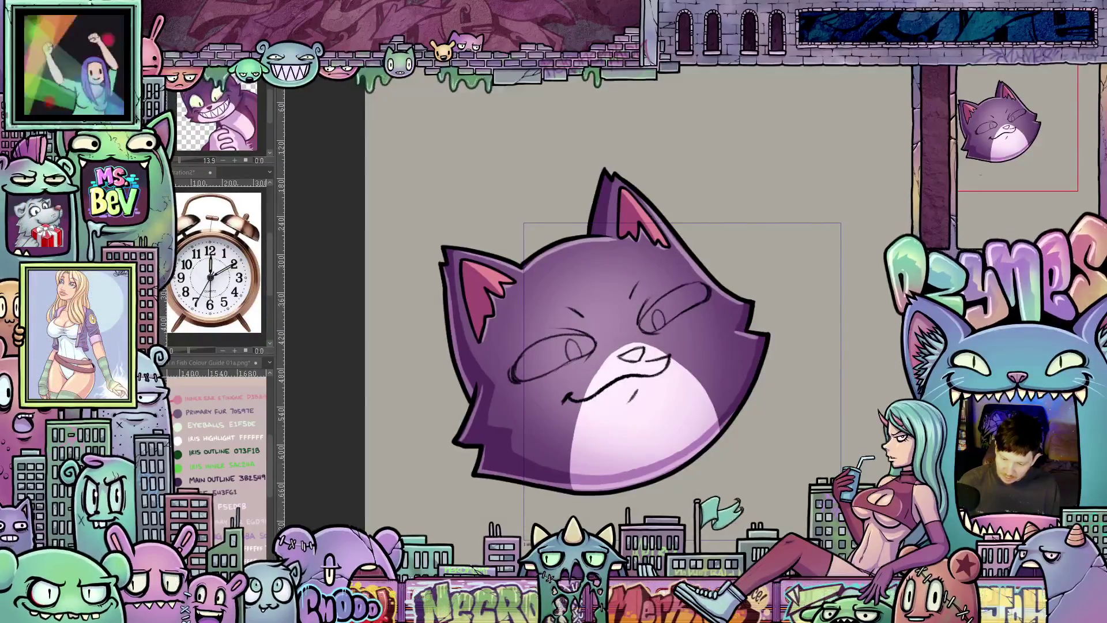
pyautogui.hotkey('ctrl', 'z')
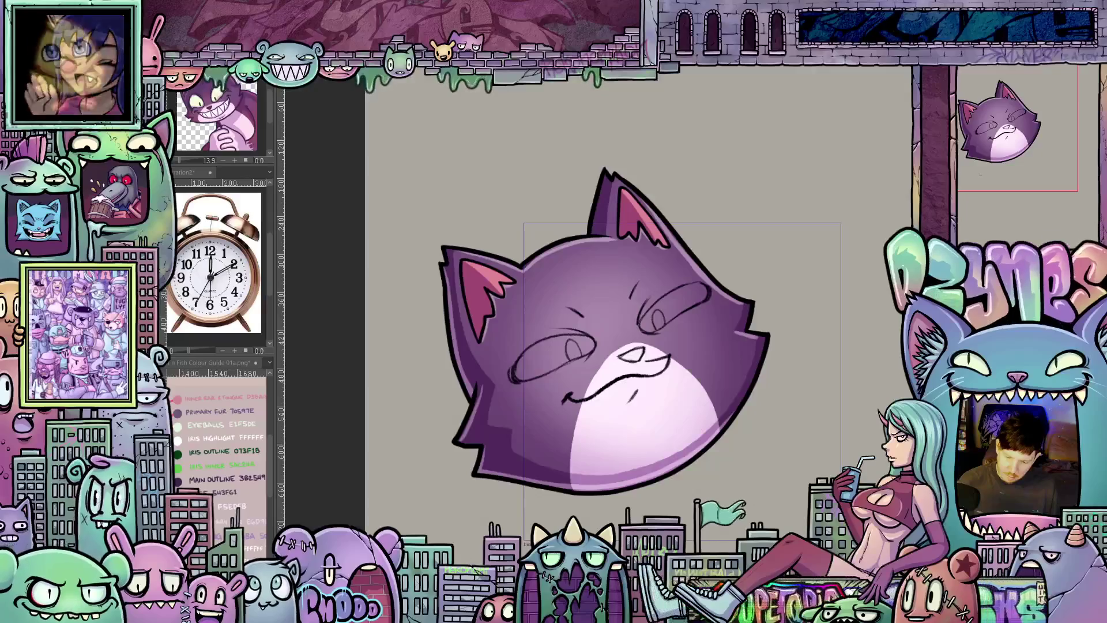
pyautogui.hotkey('ctrl', 'z')
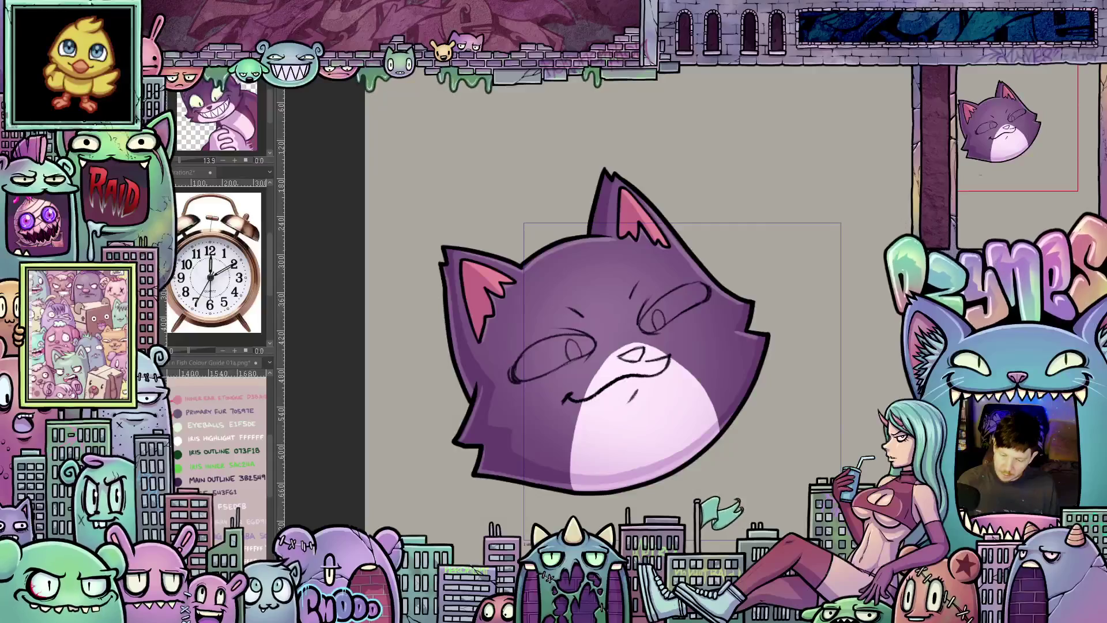
pyautogui.rightClick(969, 200)
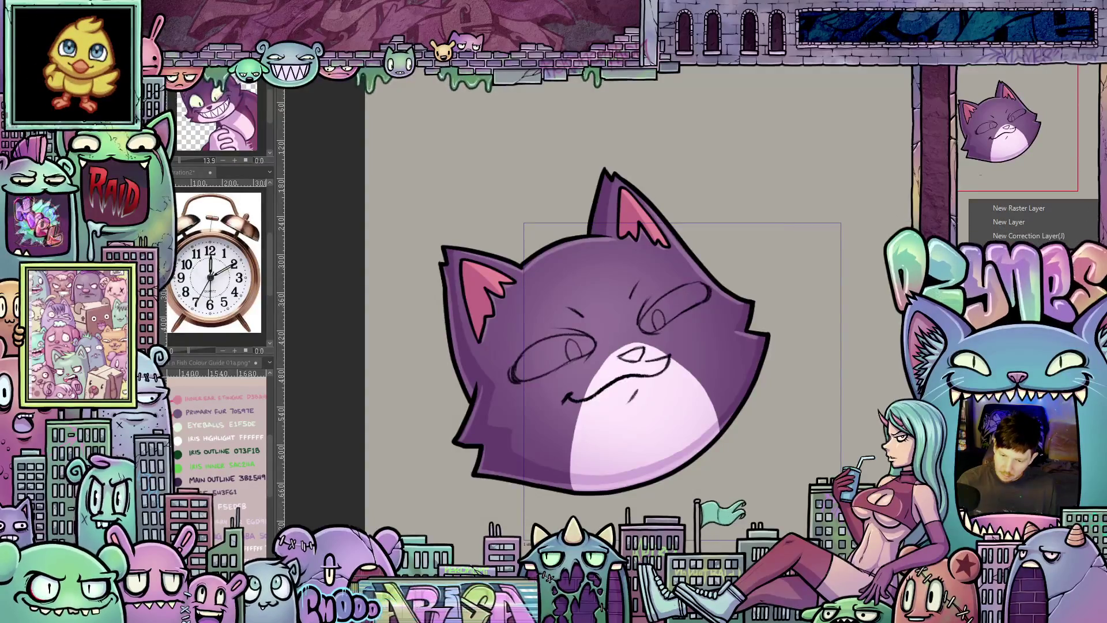
# - Compare the highlight shading on and off, reposition the head and bring up the layer options
pyautogui.click(1019, 208)
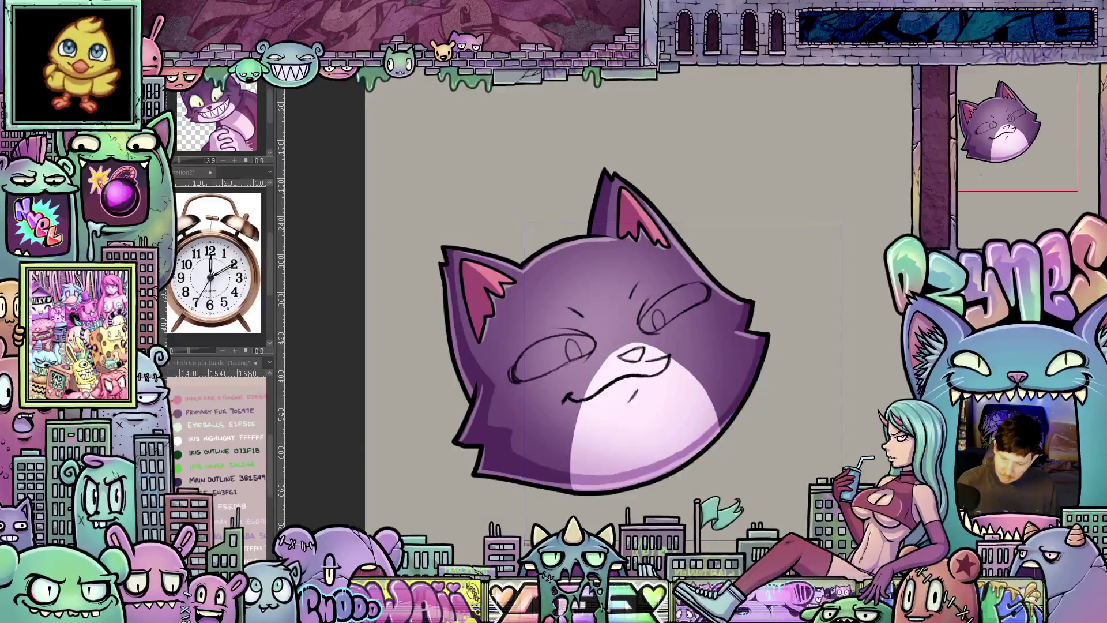
pyautogui.hotkey('ctrl', 'z')
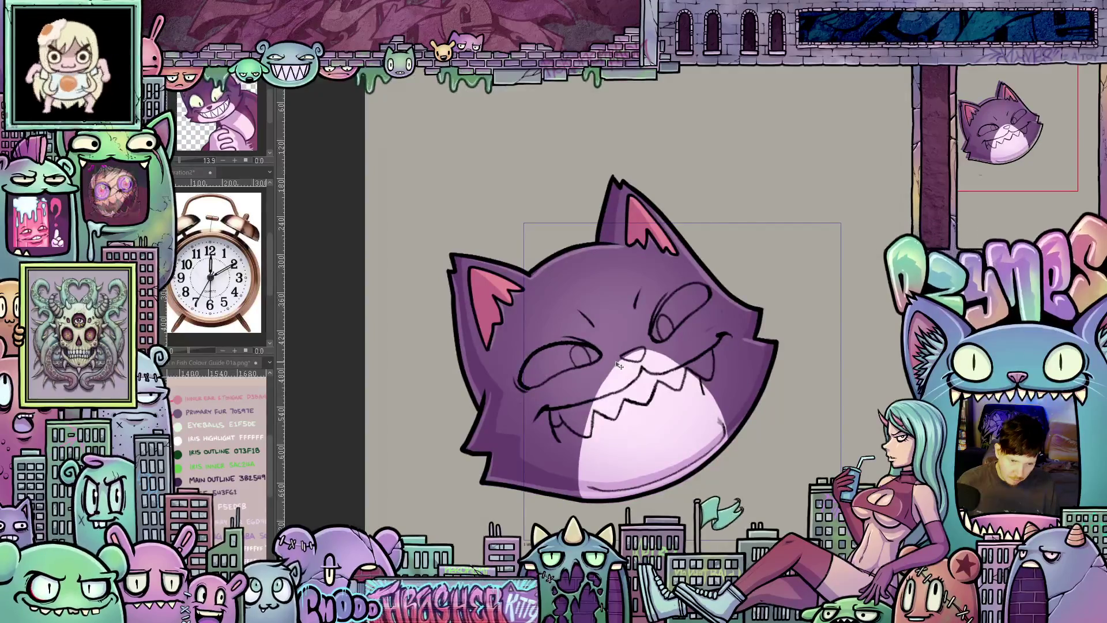
pyautogui.scroll(2, 616, 364)
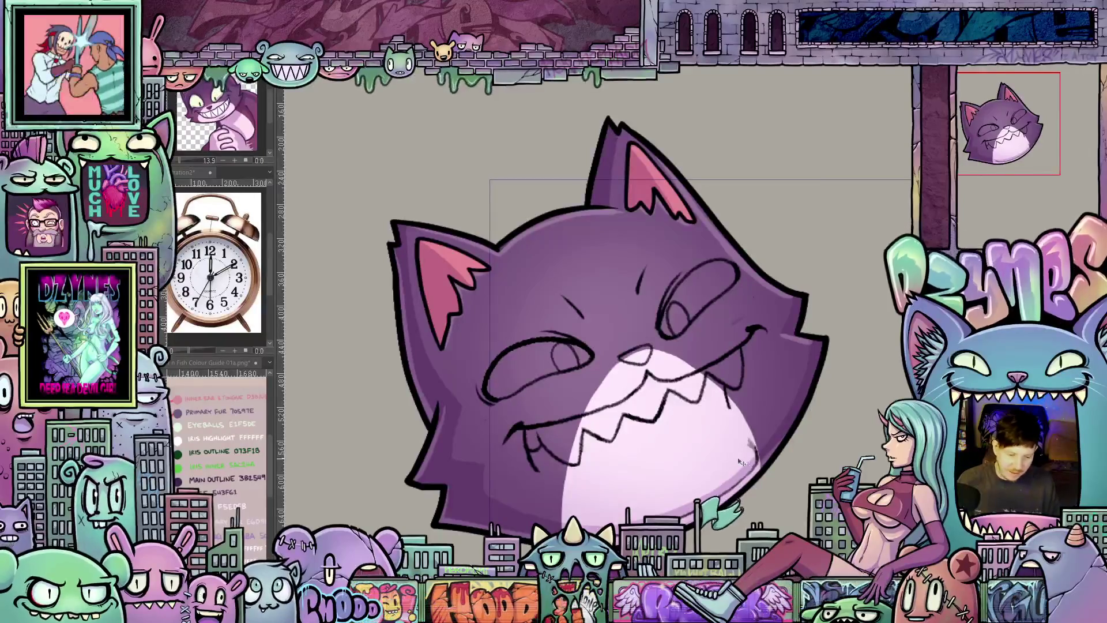
pyautogui.scroll(-1, 822, 434)
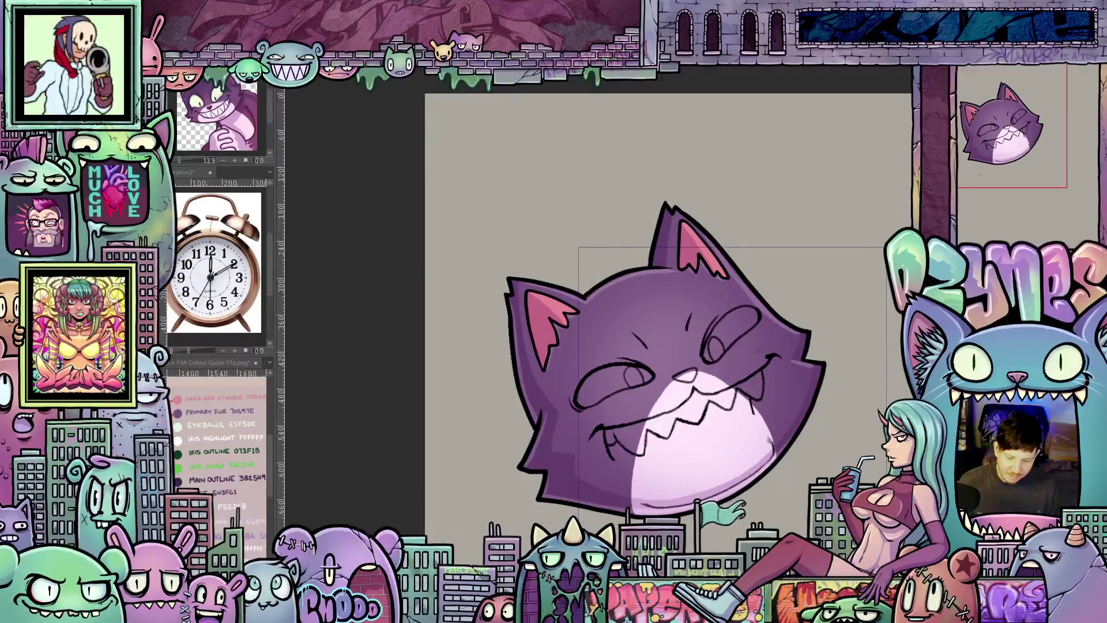
pyautogui.moveTo(622, 363); pyautogui.dragTo(545, 363)
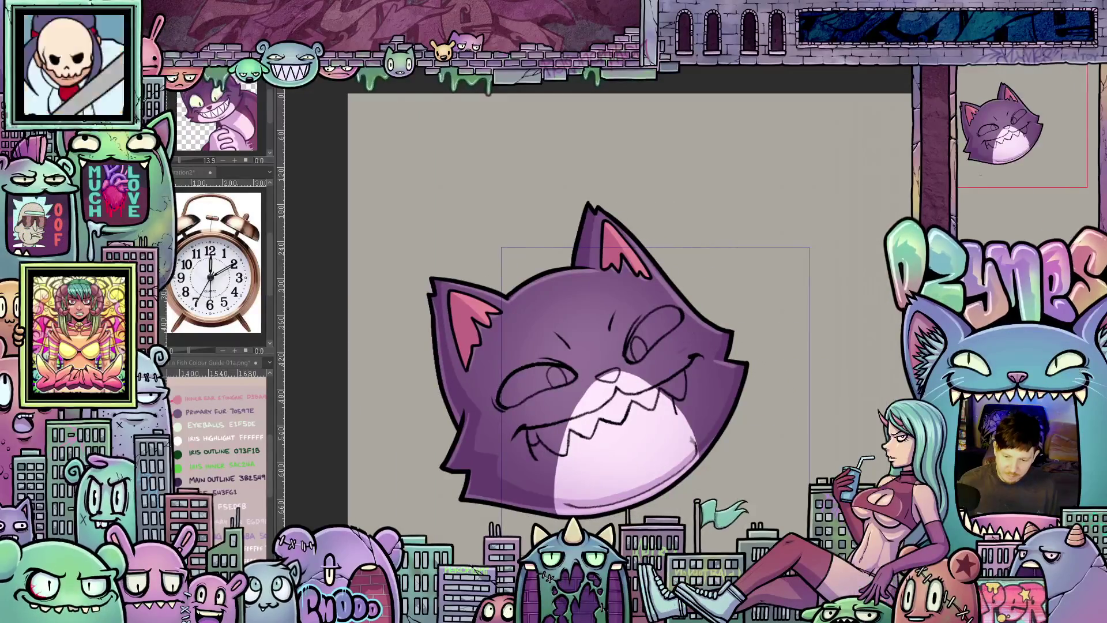
pyautogui.moveTo(623, 363); pyautogui.dragTo(623, 309)
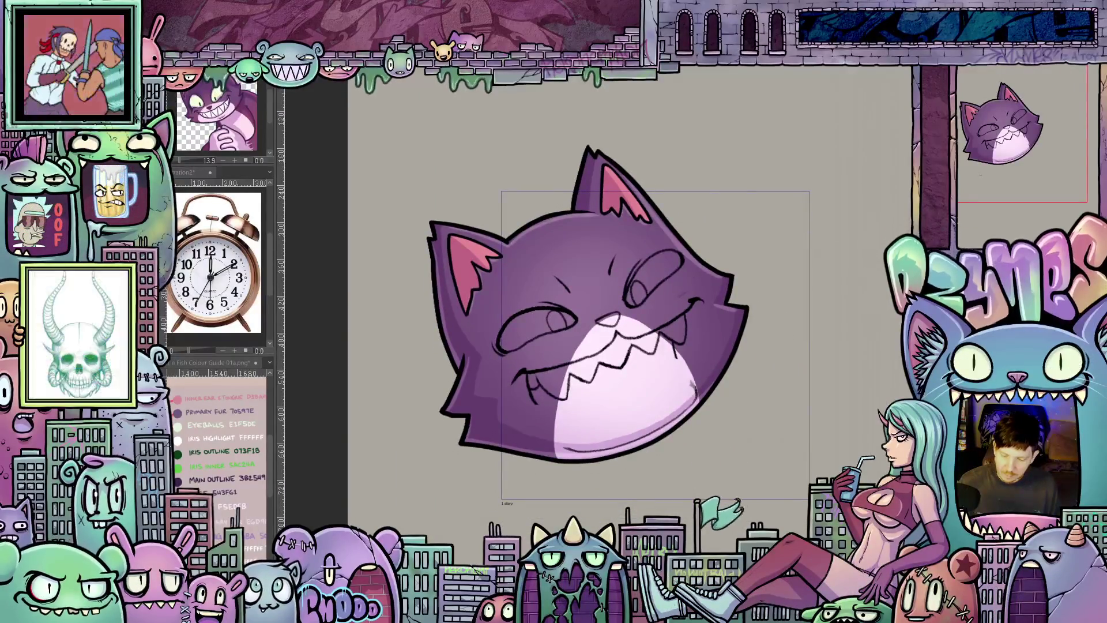
pyautogui.rightClick(969, 187)
# - Compare the lighter shading, reveal the closed-eyes sketch, then switch to the smirking cat emote
pyautogui.click(1018, 196)
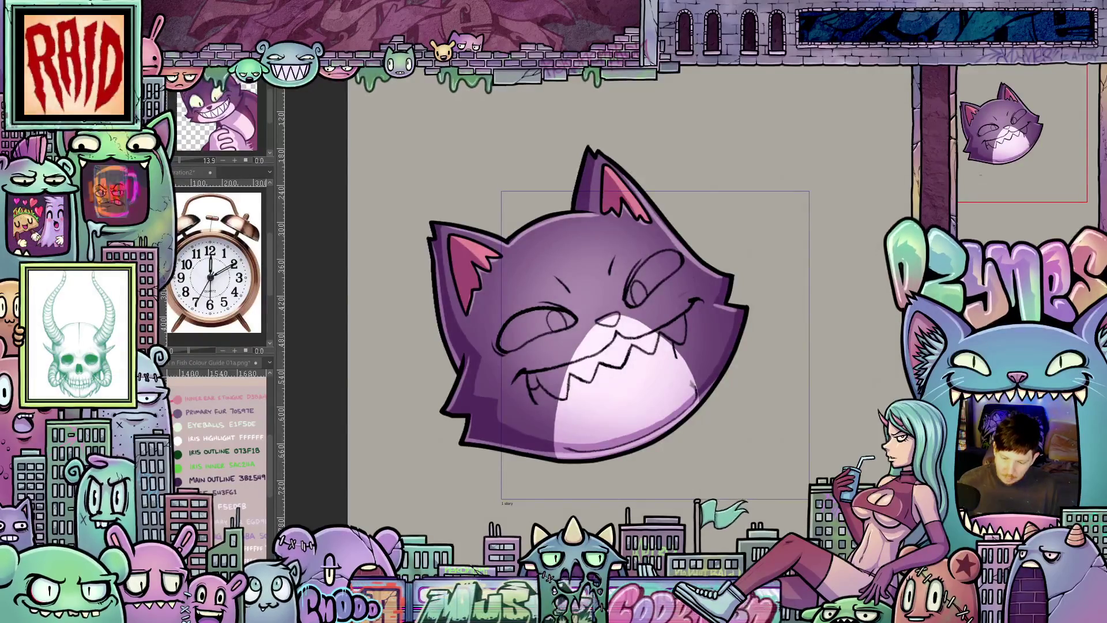
pyautogui.hotkey('ctrl', 'z')
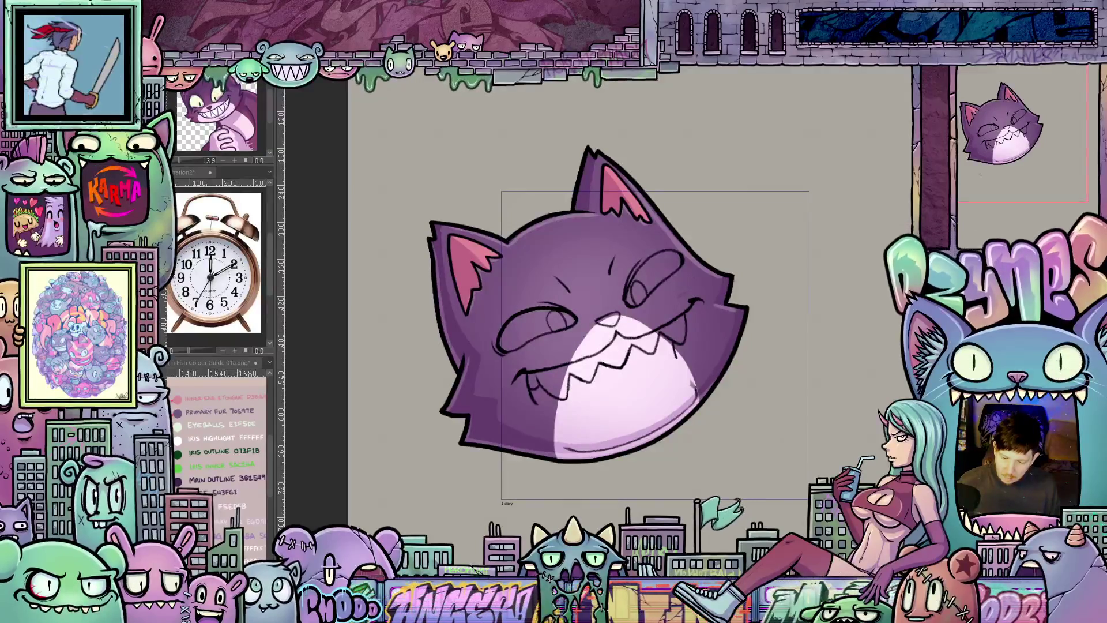
pyautogui.hotkey('ctrl', 'z')
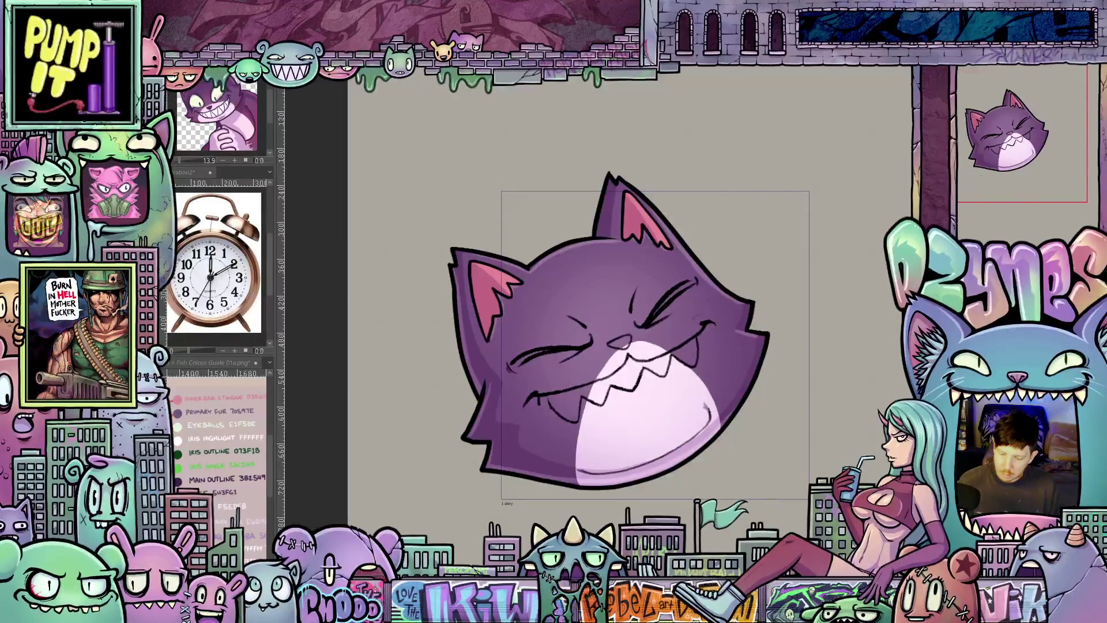
pyautogui.hotkey('ctrl', 'Tab')
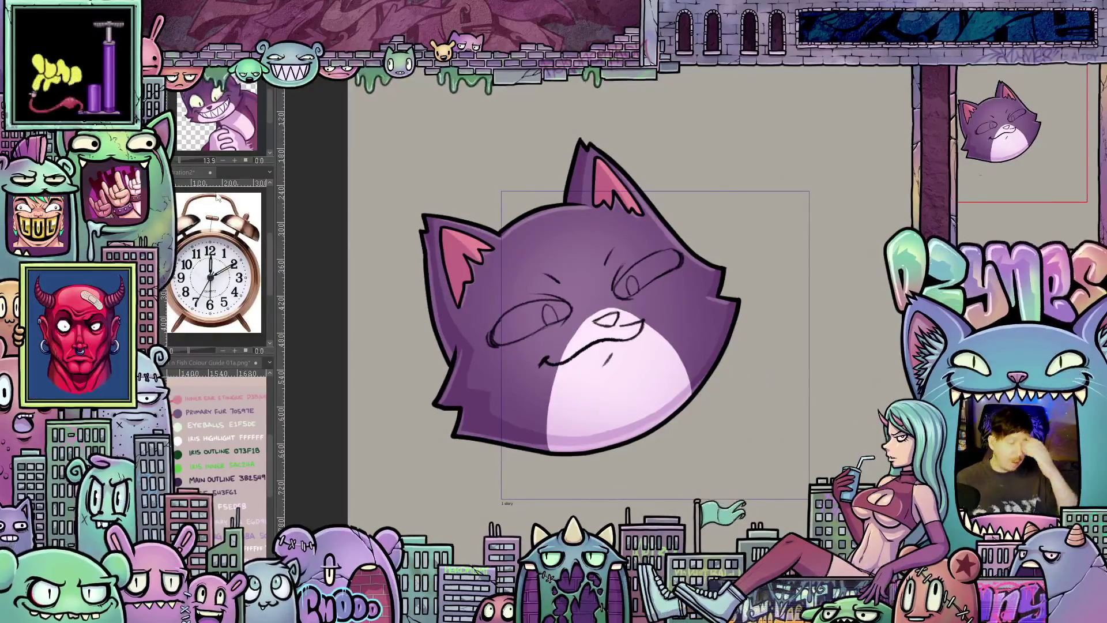
pyautogui.scroll(2, 658, 290)
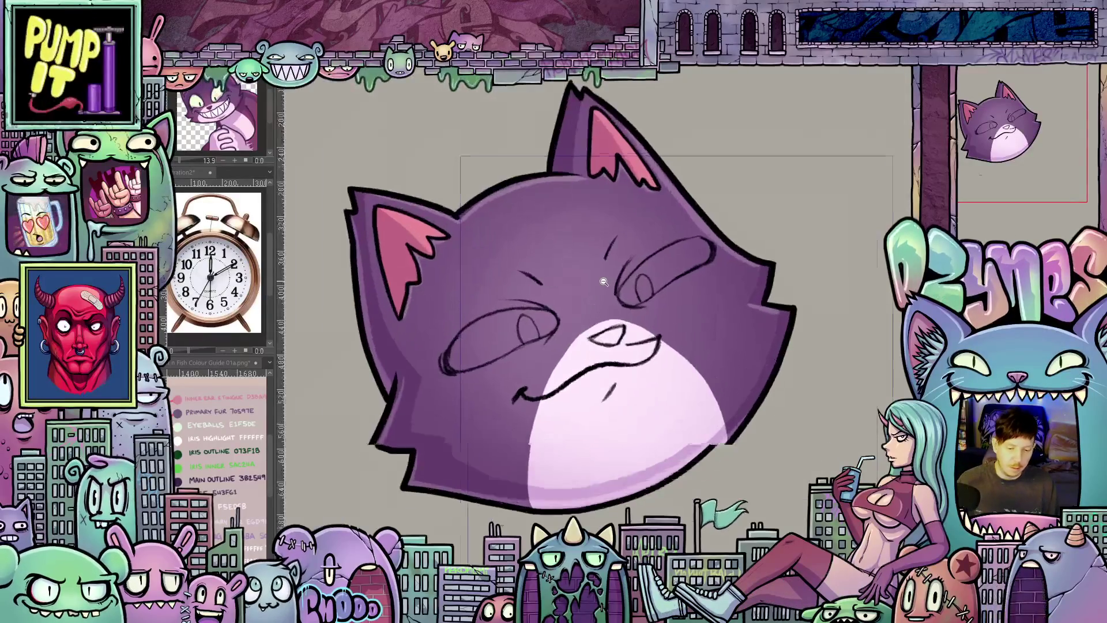
pyautogui.scroll(2, 657, 289)
pyautogui.scroll(1, 657, 289)
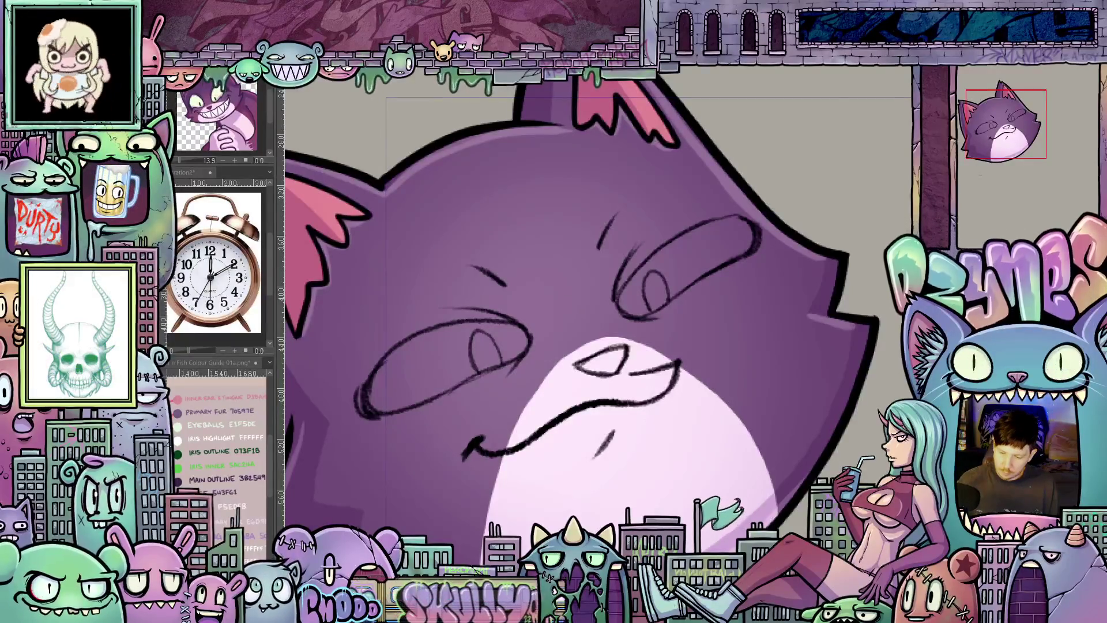
# - Bring up the Layer palette's context menu for adding a new layer
pyautogui.rightClick(980, 173)
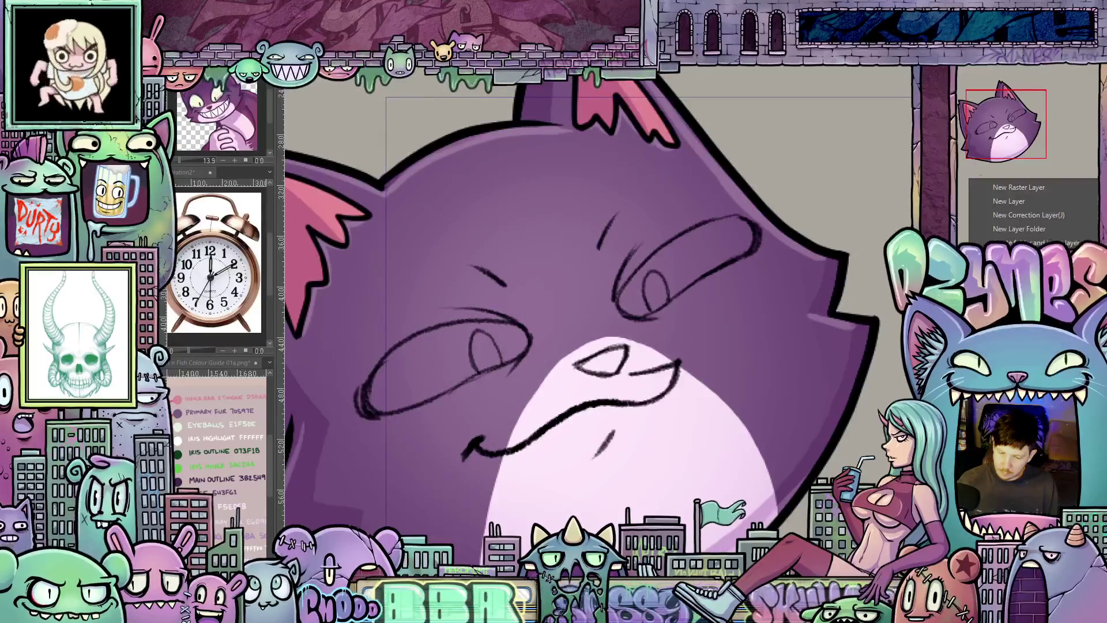
# - Choose New Raster Layer from the menu, returning to the close-up sketch
pyautogui.click(980, 175)
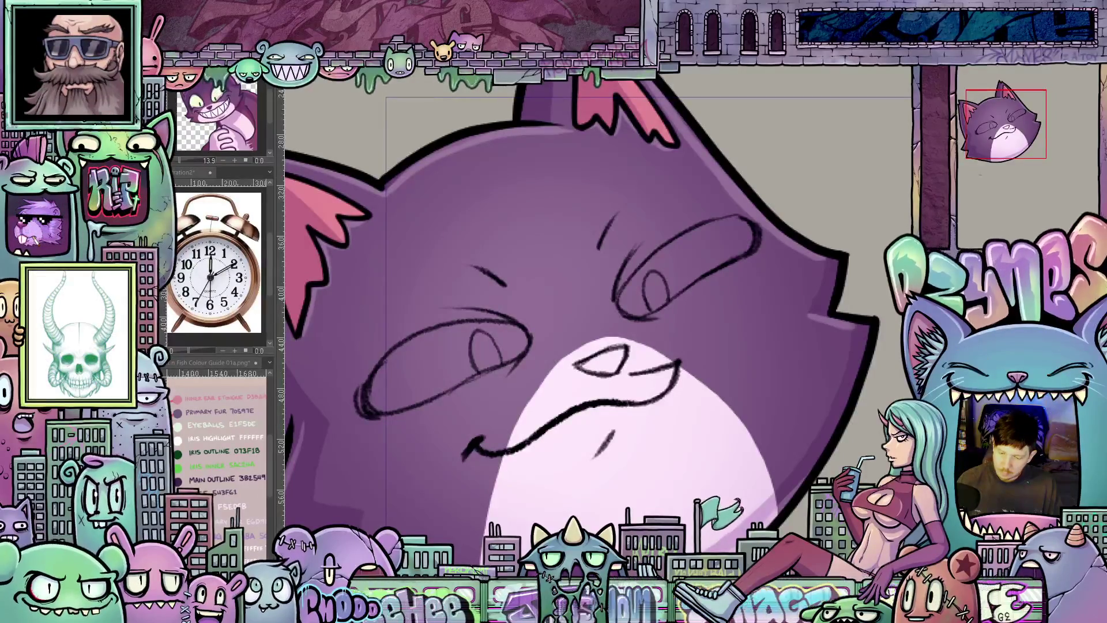
# - Set the sketch layer's blending mode and Layer Color so its lines show blue for inking
pyautogui.click(977, 73)
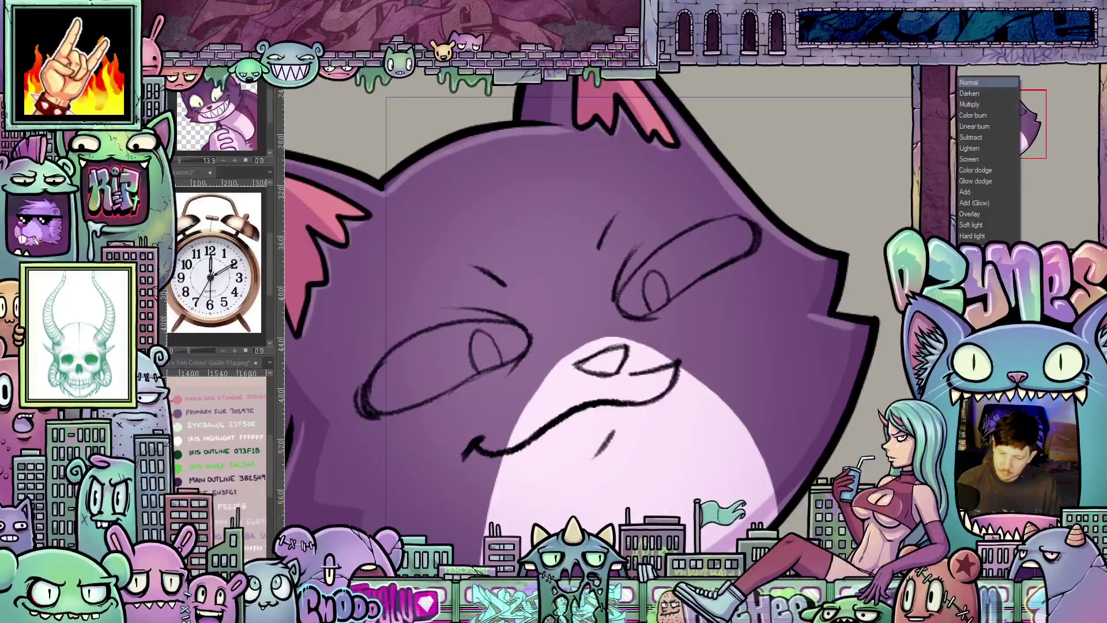
pyautogui.click(975, 221)
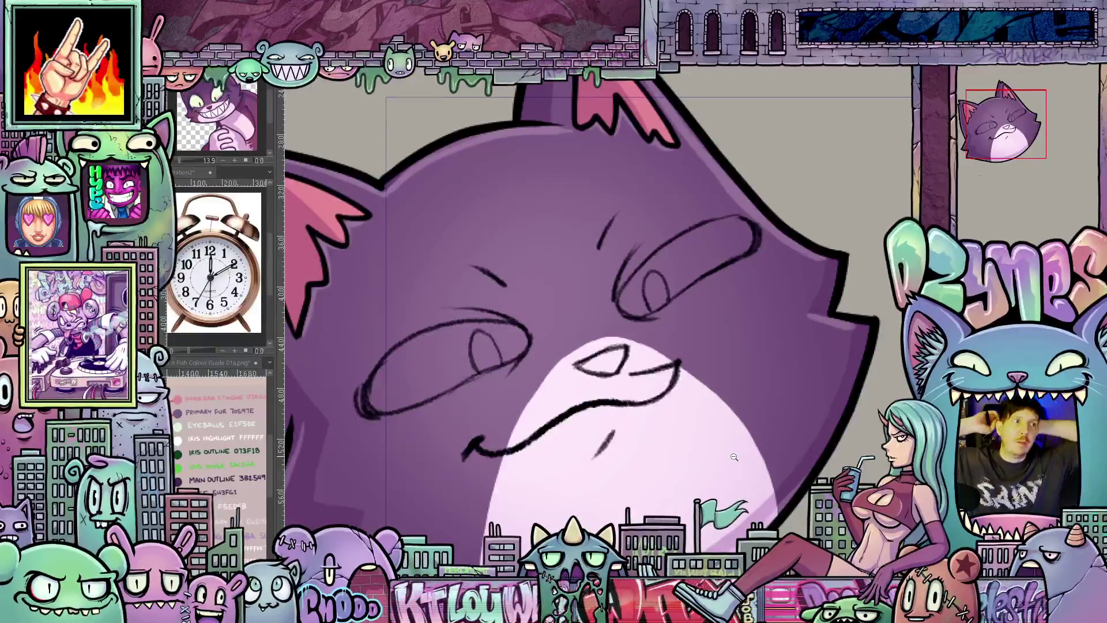
pyautogui.keyDown('alt'); pyautogui.click(734, 457); pyautogui.keyUp('alt')
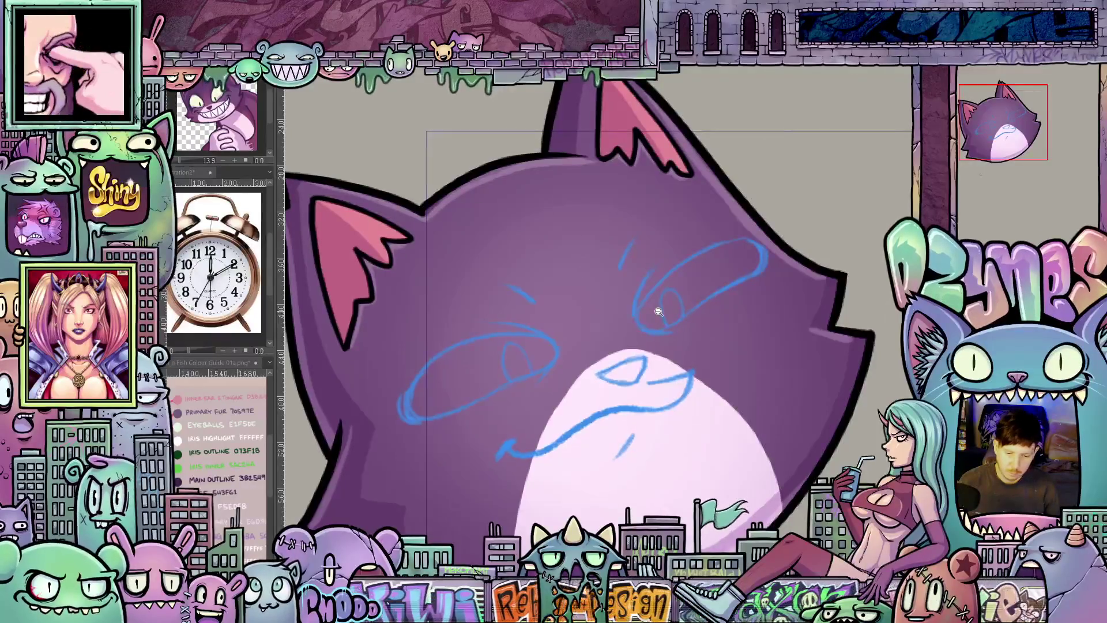
pyautogui.click(642, 324)
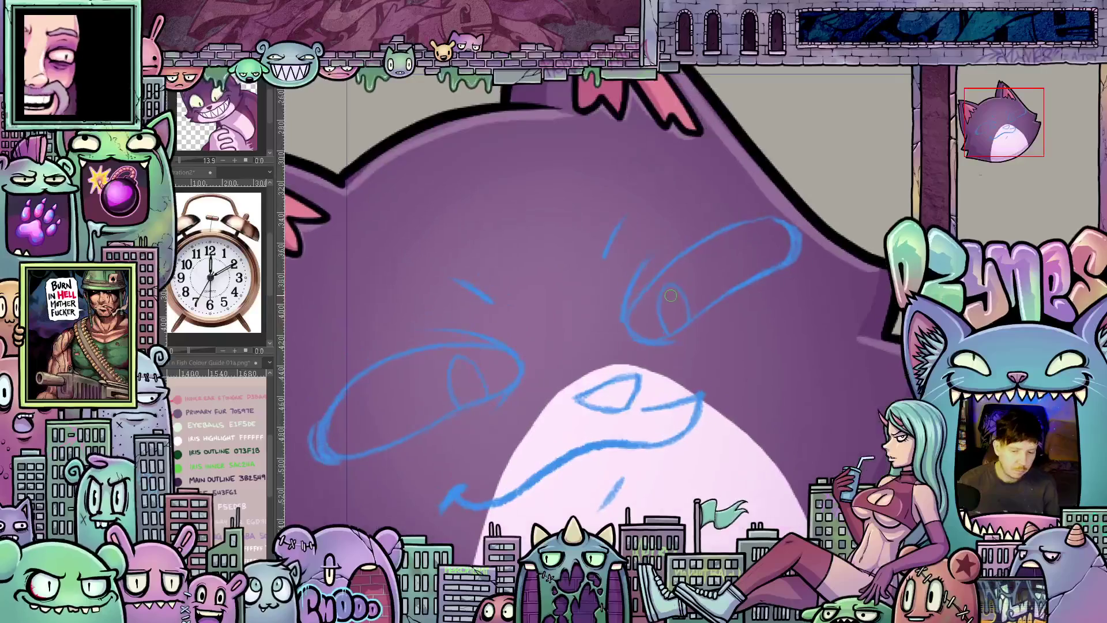
pyautogui.moveTo(673, 296)
pyautogui.mouseDown()
pyautogui.moveTo(776, 405)
pyautogui.moveTo(621, 407)
pyautogui.mouseUp()
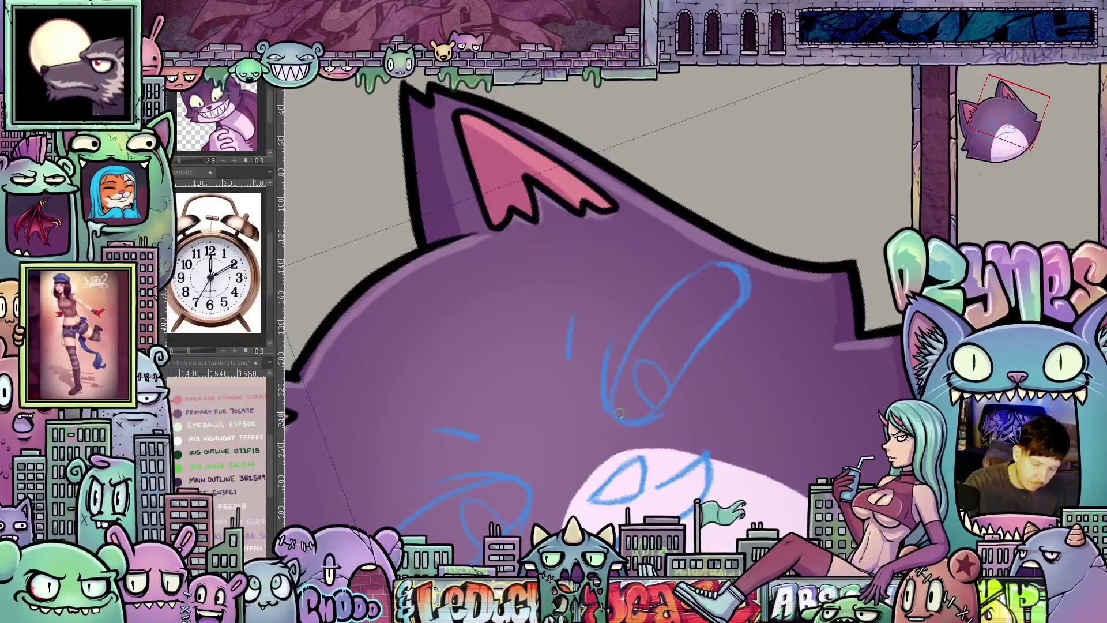
# - Ink the right eye's oval outline over the blue sketch, closing its right side
pyautogui.moveTo(615, 419)
pyautogui.mouseDown()
pyautogui.moveTo(639, 328)
pyautogui.moveTo(663, 296)
pyautogui.mouseUp()
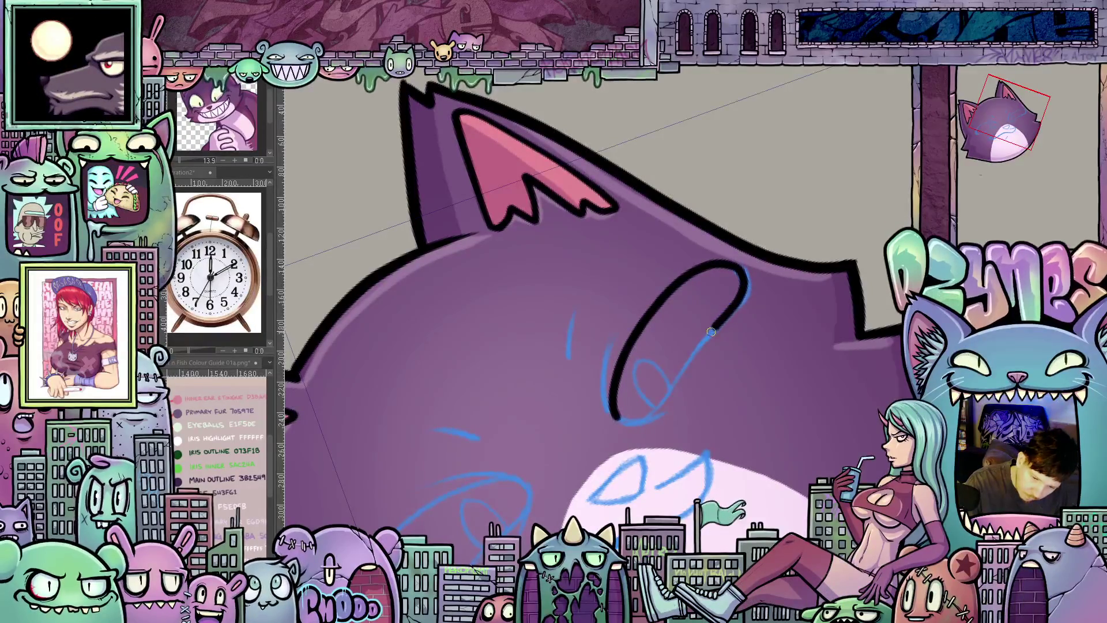
pyautogui.moveTo(711, 329); pyautogui.dragTo(638, 419)
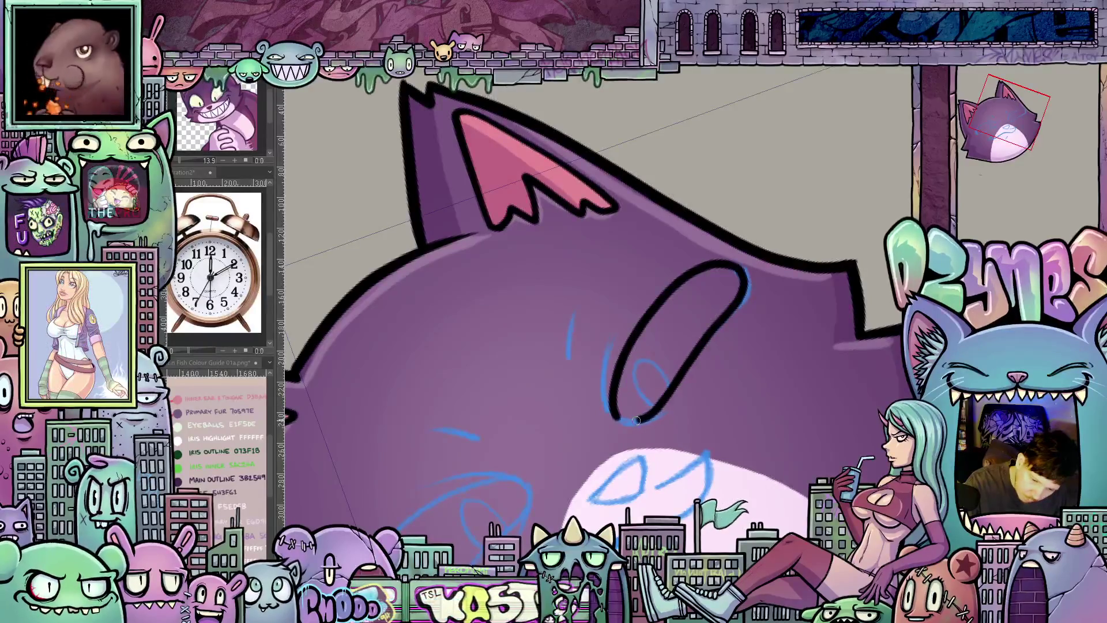
pyautogui.moveTo(788, 366); pyautogui.dragTo(710, 433)
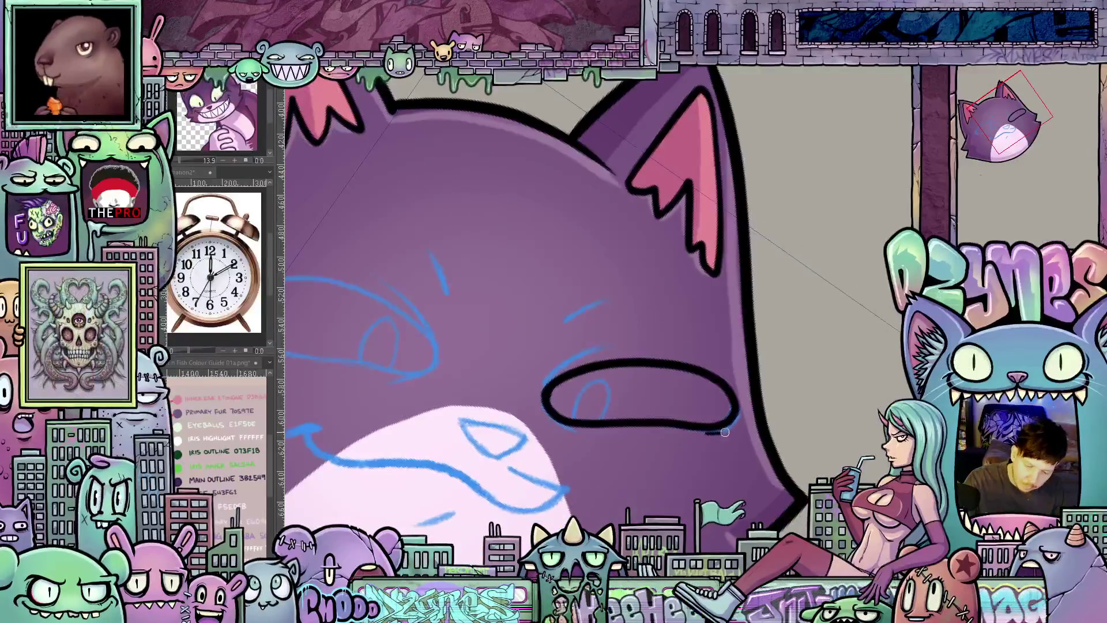
pyautogui.moveTo(743, 397)
pyautogui.mouseDown()
pyautogui.moveTo(788, 378)
pyautogui.moveTo(520, 389)
pyautogui.mouseUp()
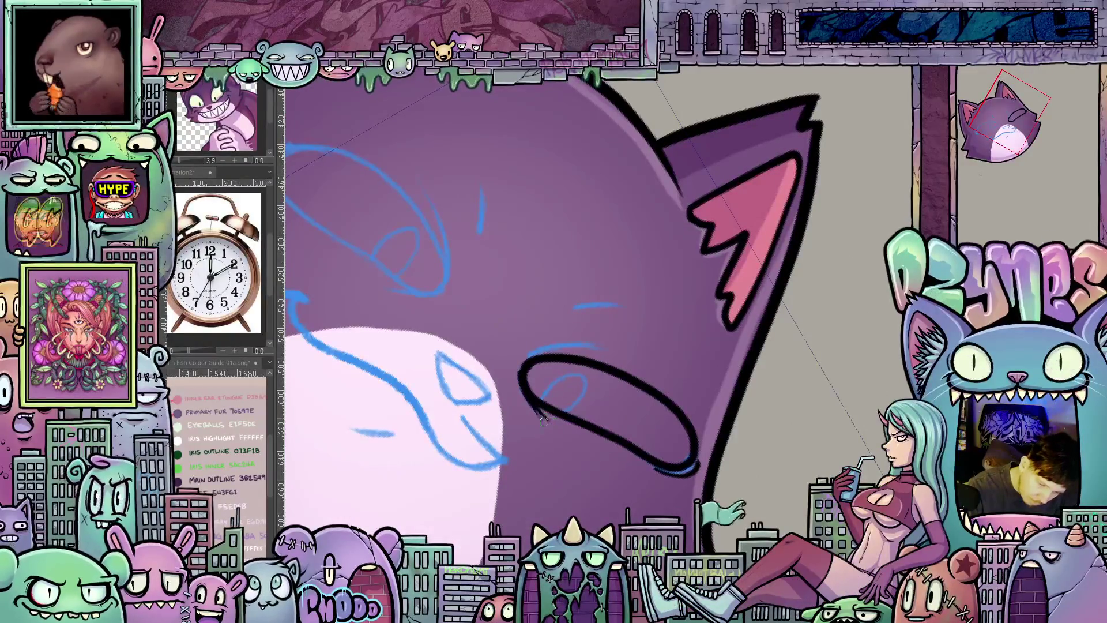
pyautogui.moveTo(548, 428); pyautogui.dragTo(761, 406)
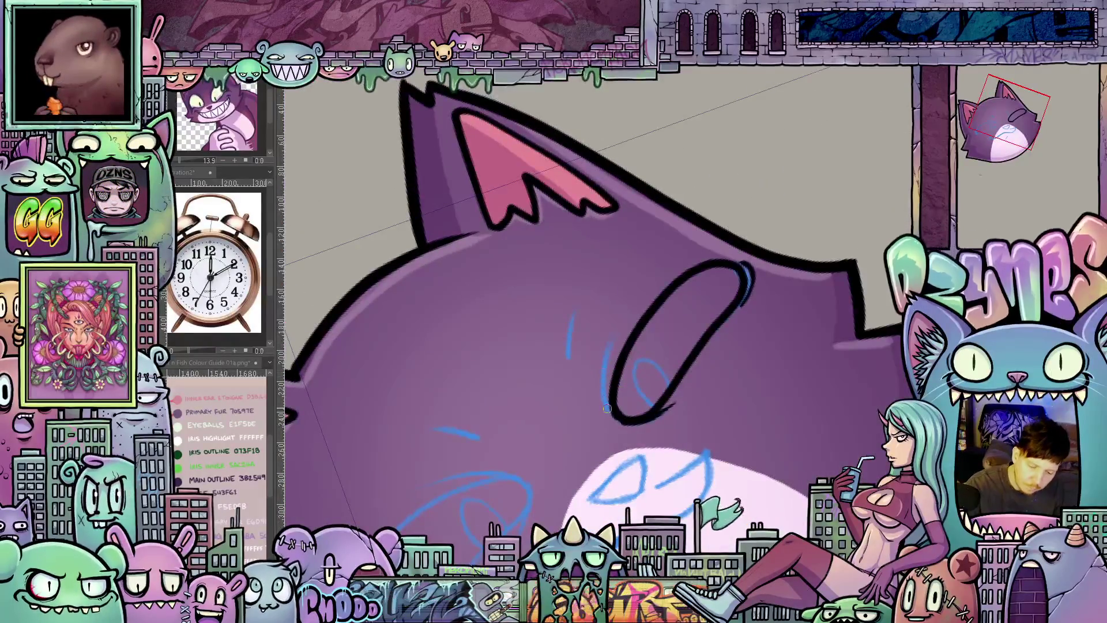
# - Thicken the left side of the eye outline and recentre the view on the face
pyautogui.moveTo(608, 411); pyautogui.dragTo(617, 329)
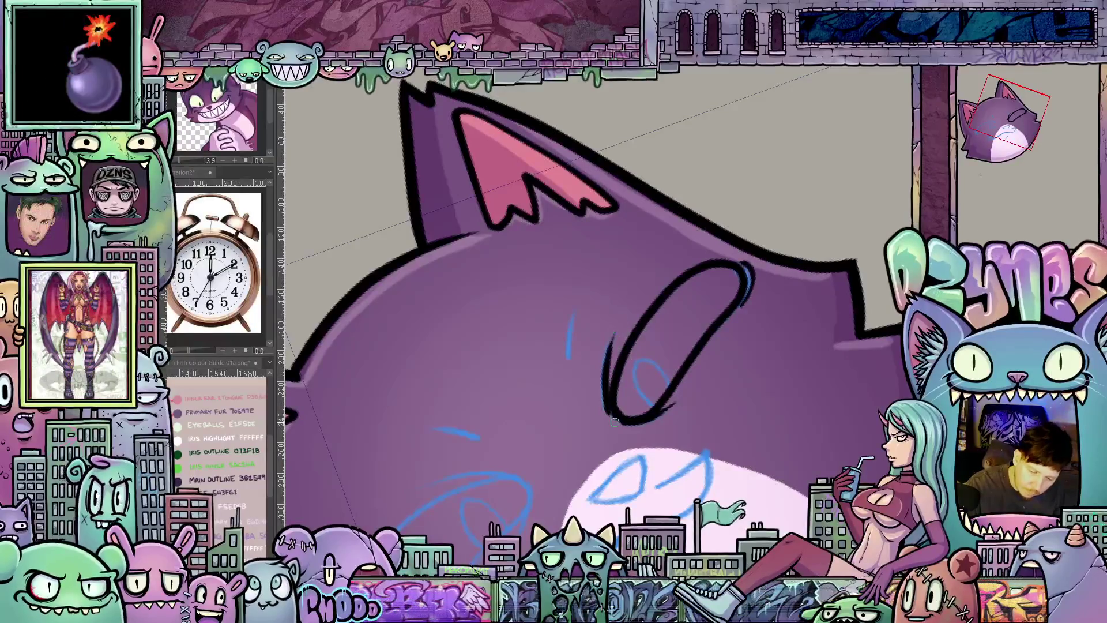
pyautogui.moveTo(780, 415); pyautogui.dragTo(638, 369)
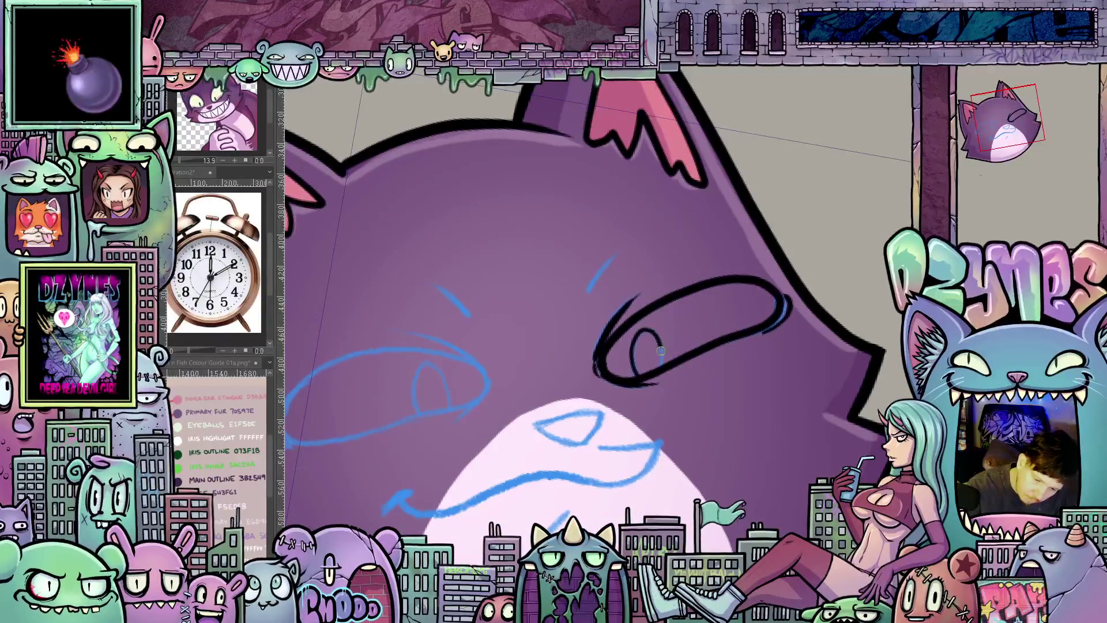
pyautogui.moveTo(660, 351)
pyautogui.mouseDown()
pyautogui.moveTo(796, 424)
pyautogui.moveTo(772, 490)
pyautogui.moveTo(679, 508)
pyautogui.mouseUp()
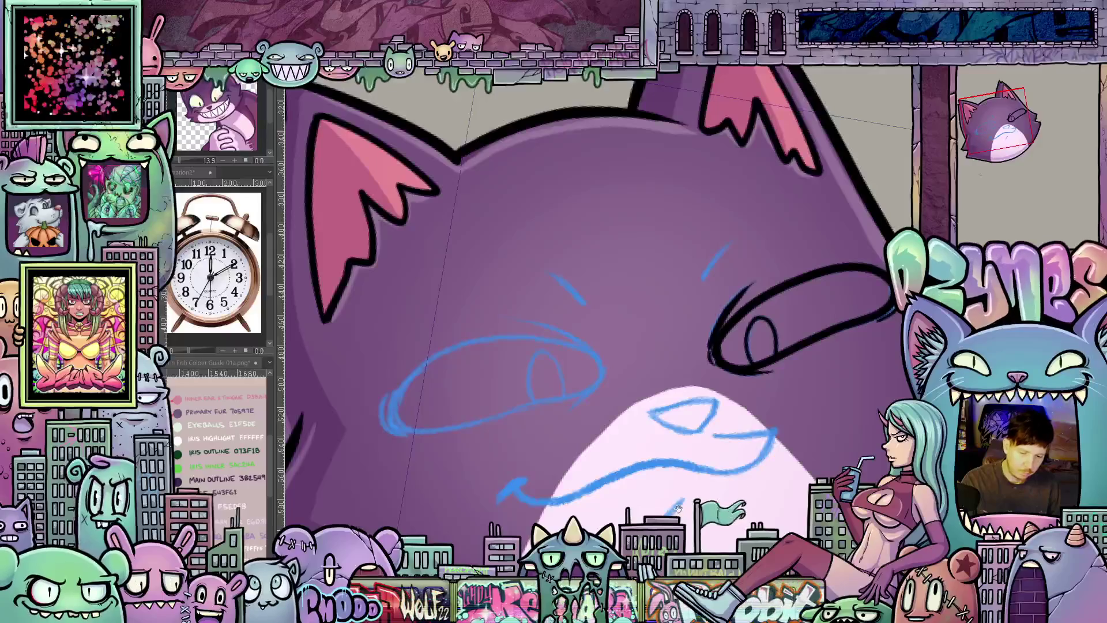
pyautogui.moveTo(602, 372)
pyautogui.mouseDown()
pyautogui.moveTo(724, 369)
pyautogui.moveTo(640, 338)
pyautogui.moveTo(560, 360)
pyautogui.moveTo(536, 379)
pyautogui.mouseUp()
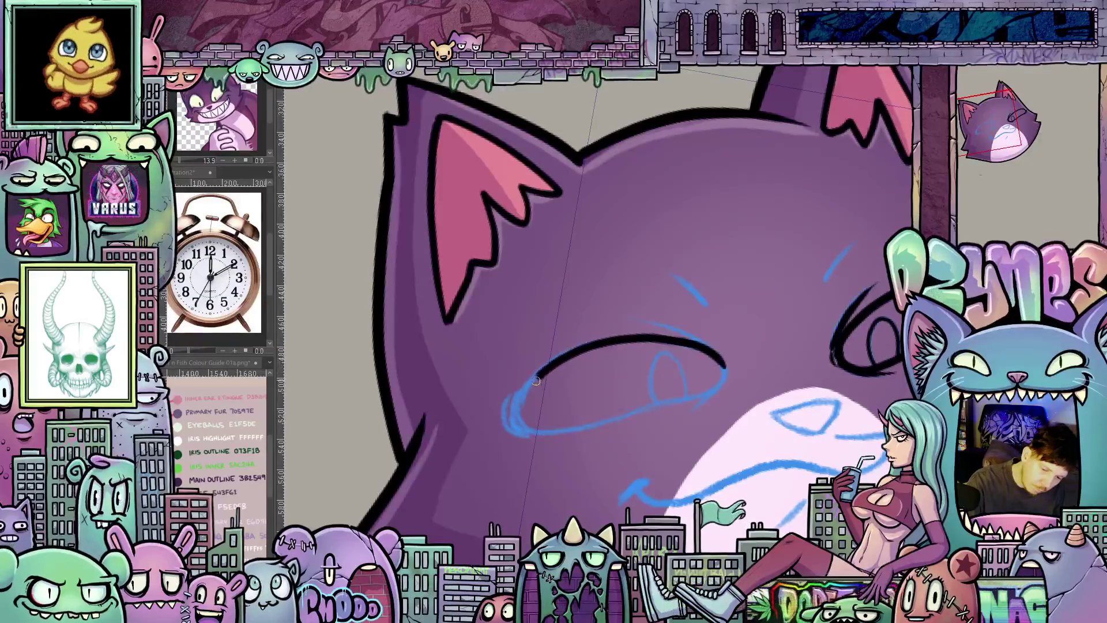
pyautogui.moveTo(794, 484); pyautogui.dragTo(694, 389)
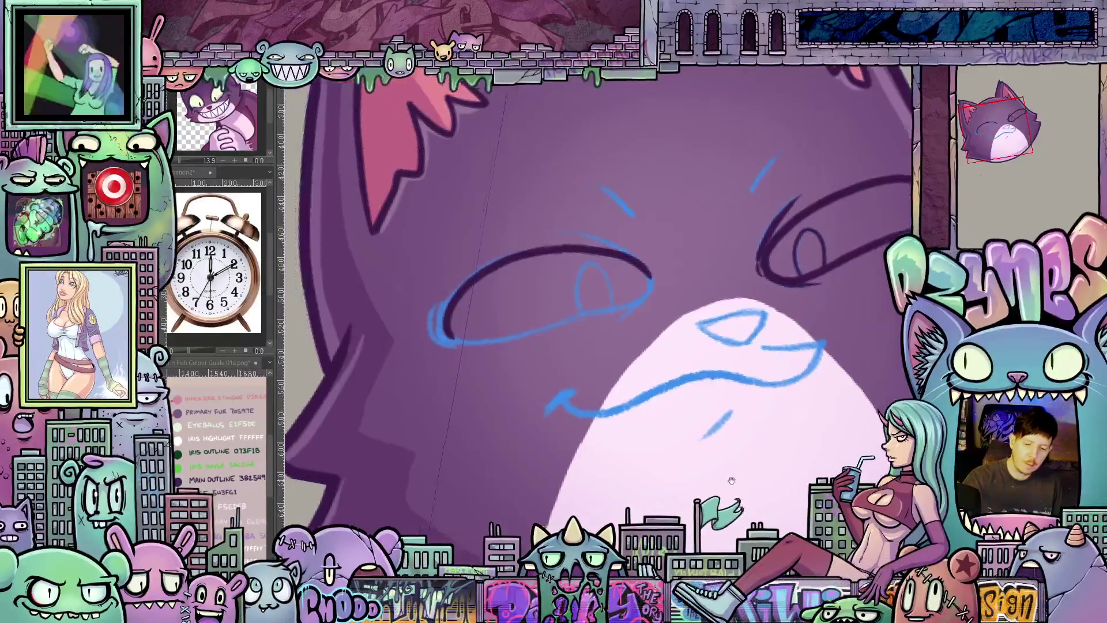
# - Extend the left eye's dark outline and wrap it around the eye's outer end
pyautogui.moveTo(694, 468); pyautogui.dragTo(803, 502)
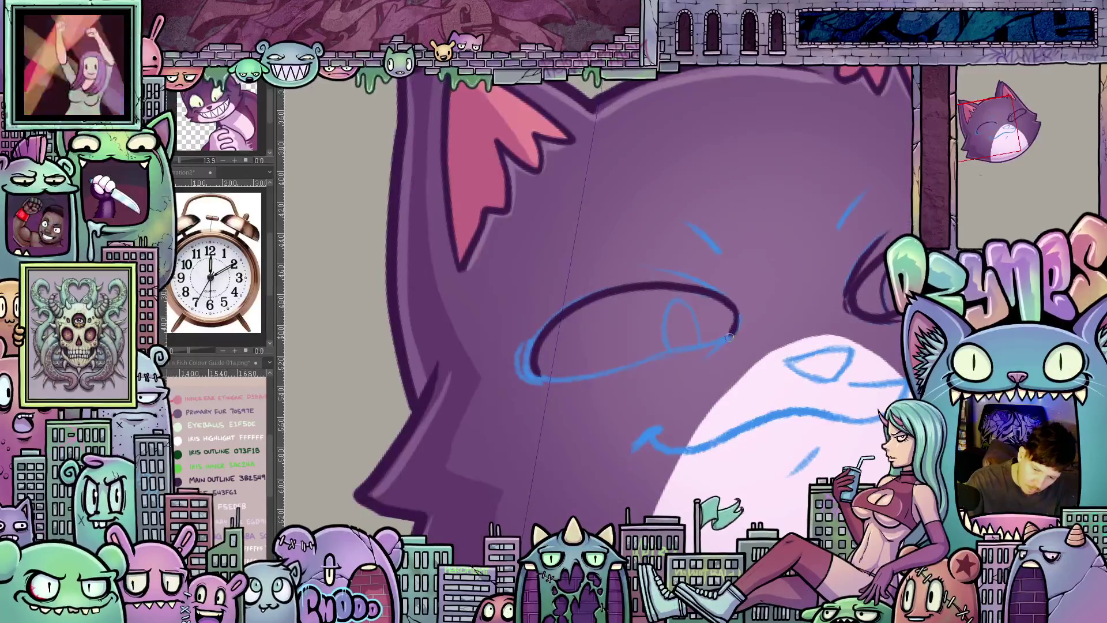
pyautogui.moveTo(708, 347); pyautogui.dragTo(635, 365)
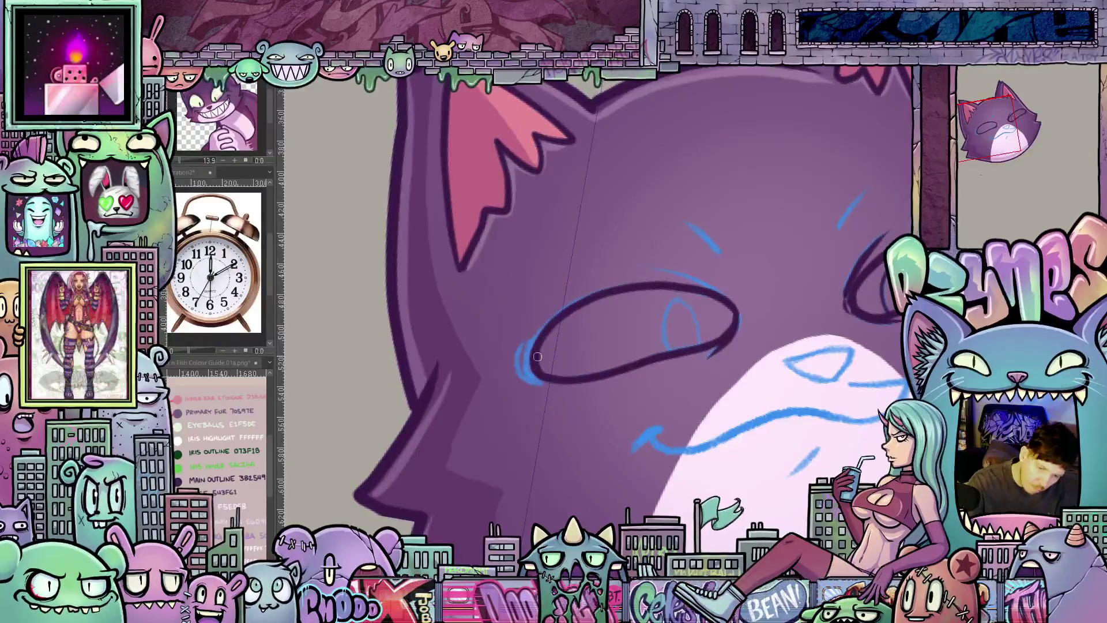
pyautogui.moveTo(535, 384); pyautogui.dragTo(521, 344)
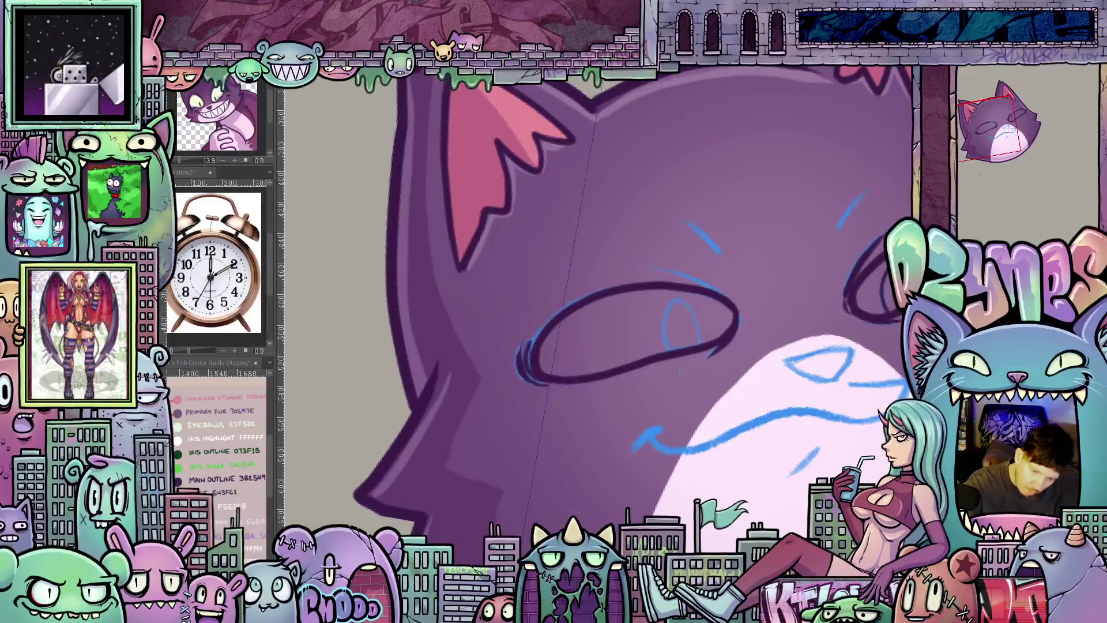
pyautogui.scroll(-2, 597, 302)
pyautogui.scroll(3, 597, 303)
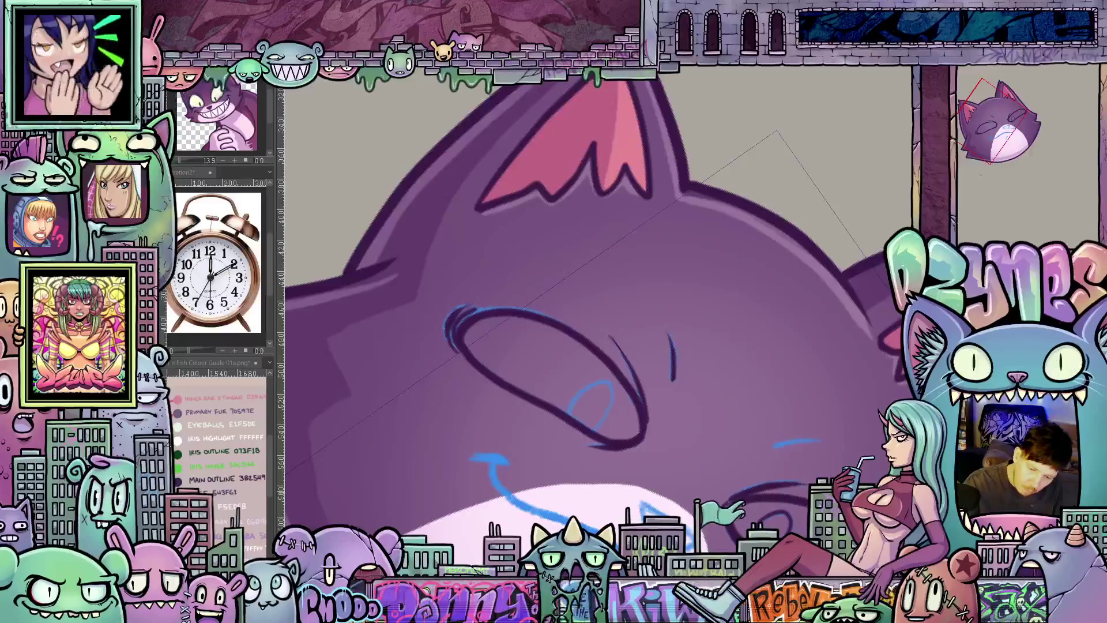
# - Ink the mouth line rising from the nose and erase the leftover blue sketch along it
pyautogui.moveTo(671, 355); pyautogui.dragTo(605, 285)
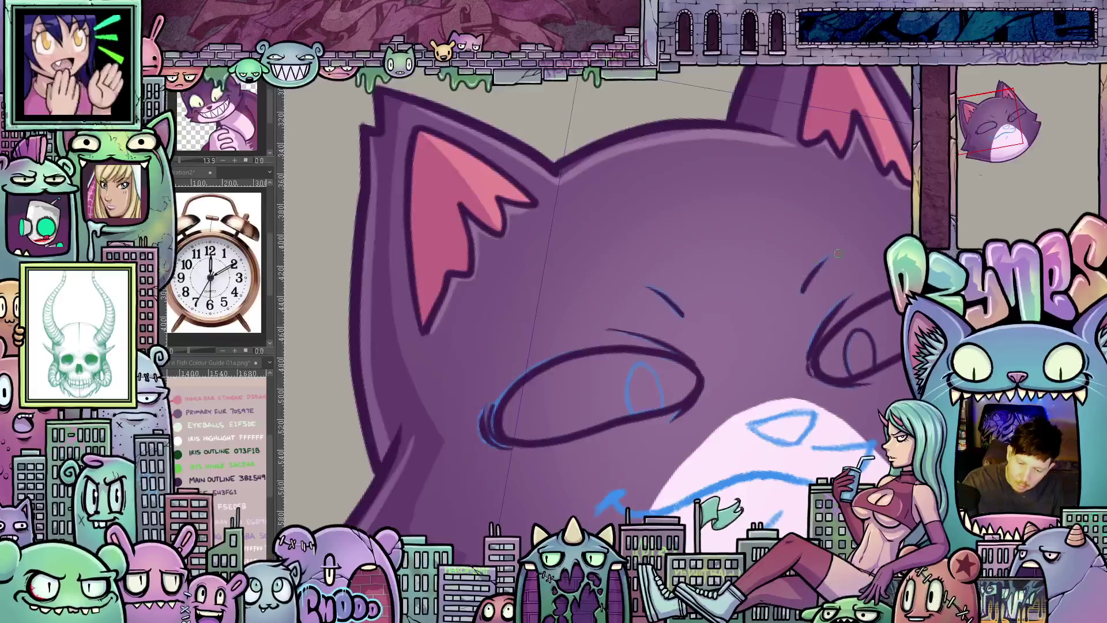
pyautogui.moveTo(890, 468); pyautogui.dragTo(729, 340)
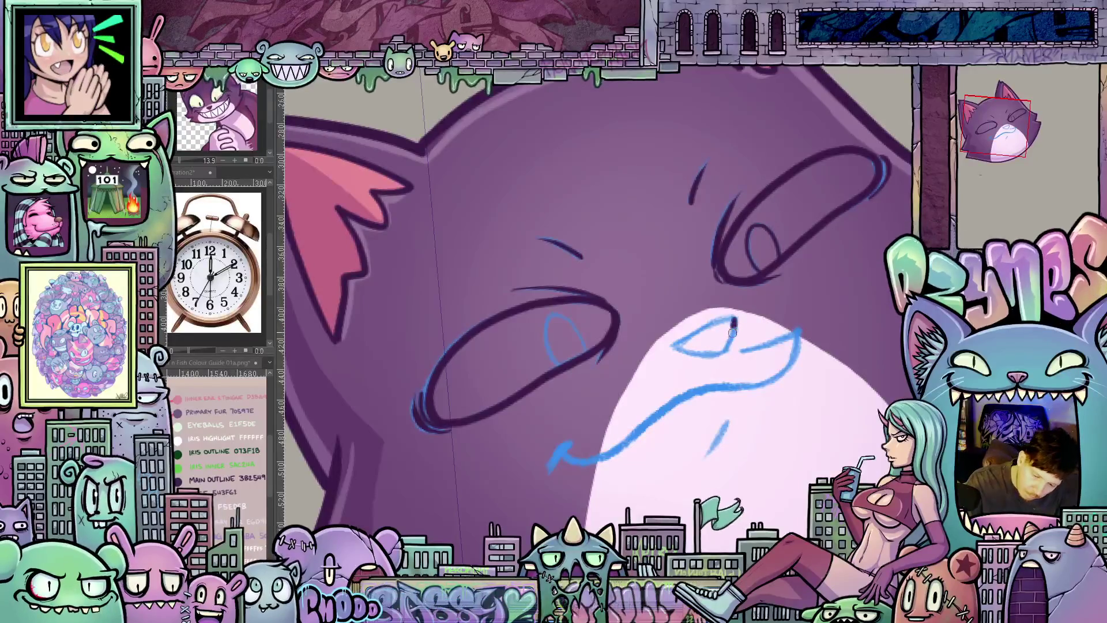
pyautogui.moveTo(686, 350); pyautogui.dragTo(676, 315)
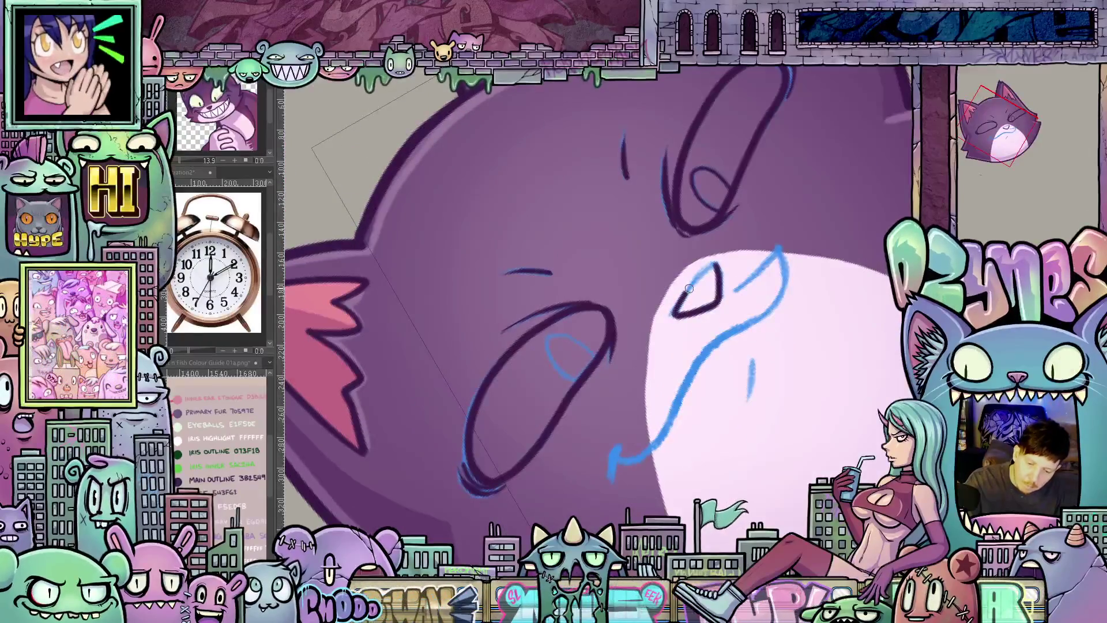
pyautogui.moveTo(738, 289)
pyautogui.mouseDown()
pyautogui.moveTo(775, 254)
pyautogui.moveTo(783, 290)
pyautogui.moveTo(743, 327)
pyautogui.mouseUp()
pyautogui.moveTo(696, 367)
pyautogui.mouseDown()
pyautogui.moveTo(664, 428)
pyautogui.moveTo(619, 450)
pyautogui.mouseUp()
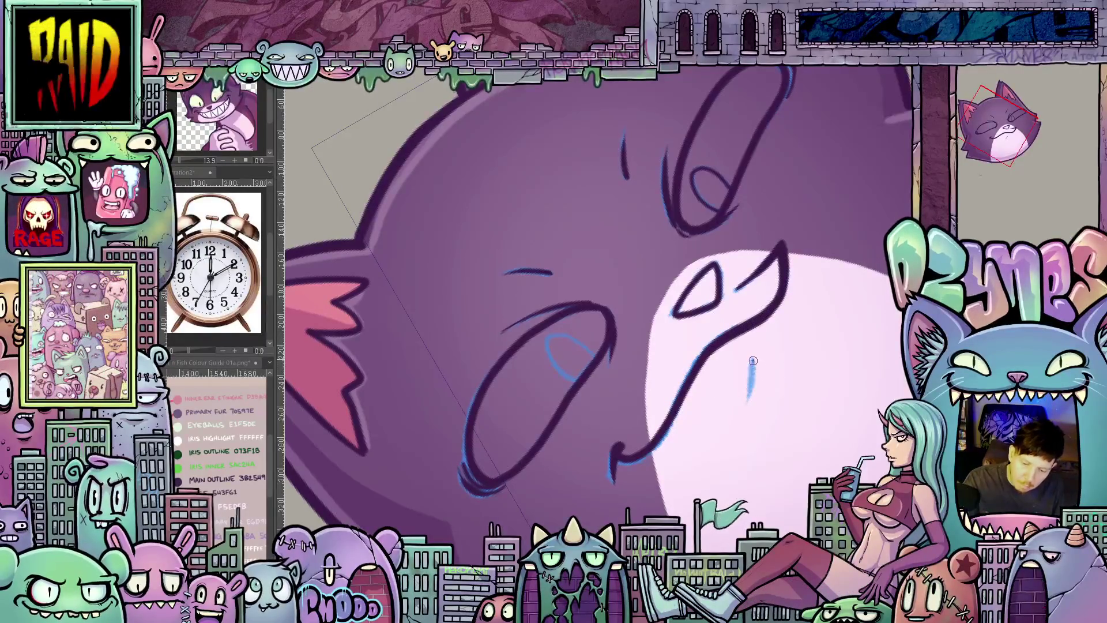
# - Ink the small mark below the mouth and undo the dark iris outline in the eye
pyautogui.moveTo(752, 364); pyautogui.dragTo(745, 404)
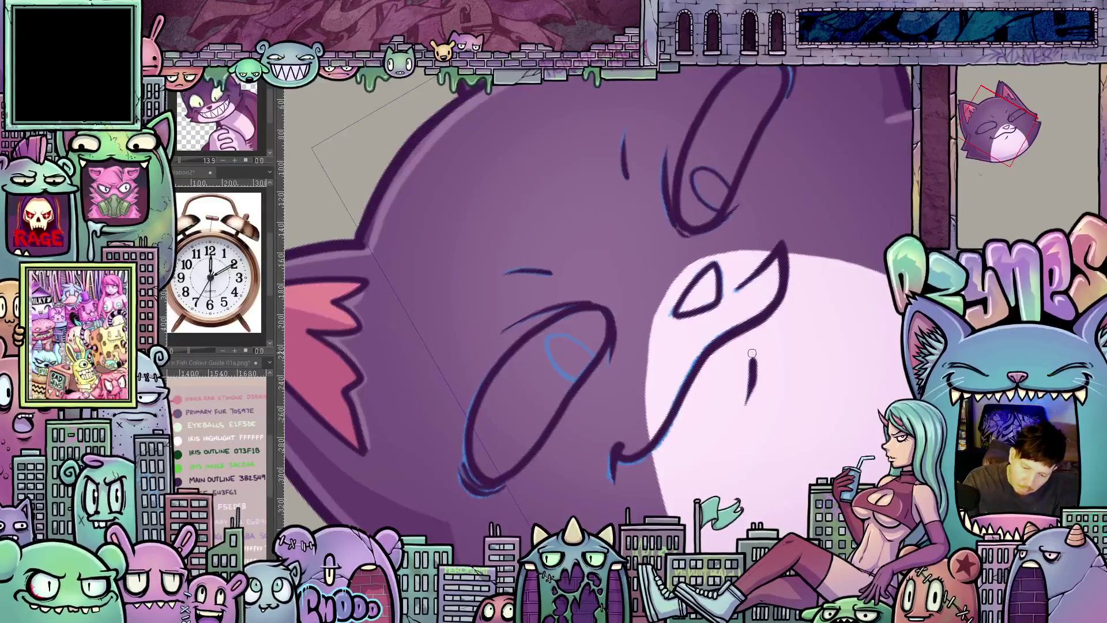
pyautogui.moveTo(809, 363); pyautogui.dragTo(810, 371)
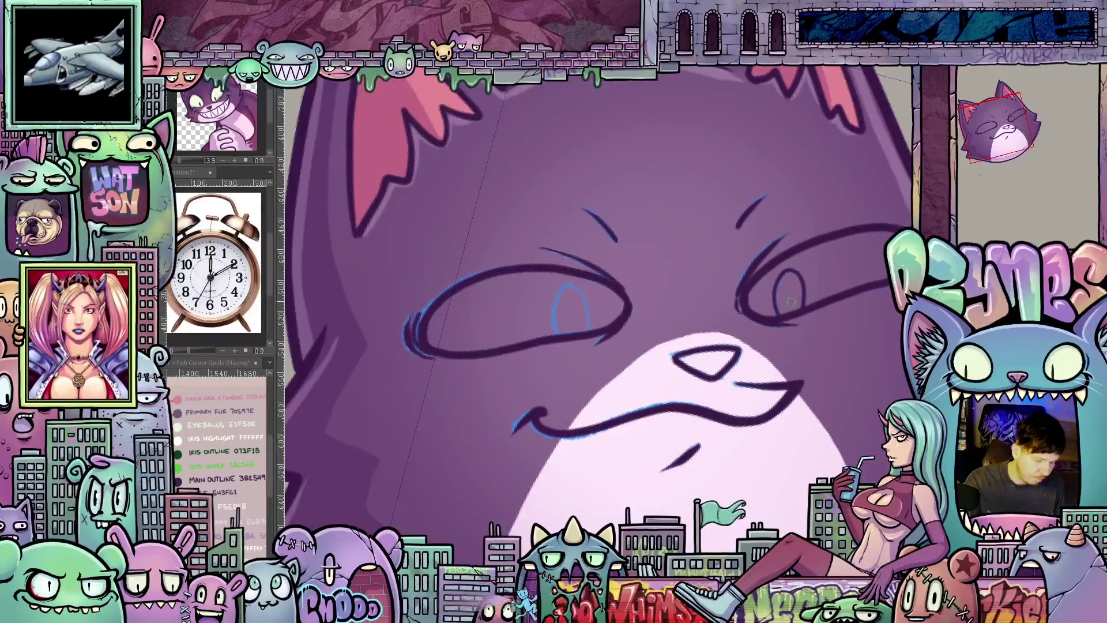
pyautogui.hotkey('ctrl', 'z')
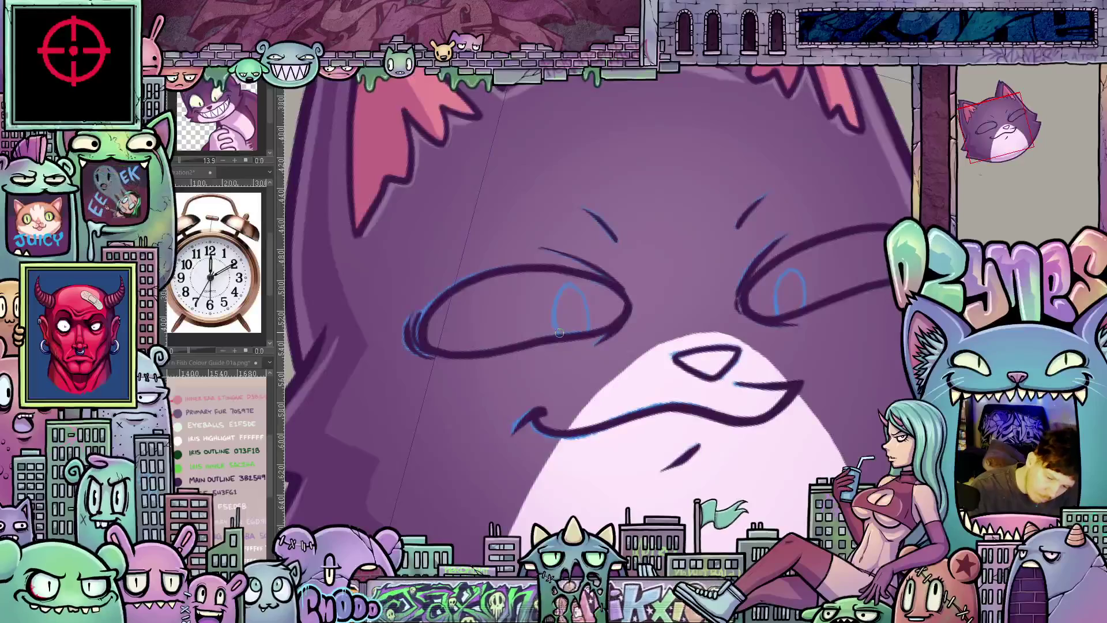
# - Draw the green iris outline and fill the left iris with dark green
pyautogui.moveTo(558, 331)
pyautogui.mouseDown()
pyautogui.moveTo(560, 292)
pyautogui.moveTo(620, 366)
pyautogui.mouseUp()
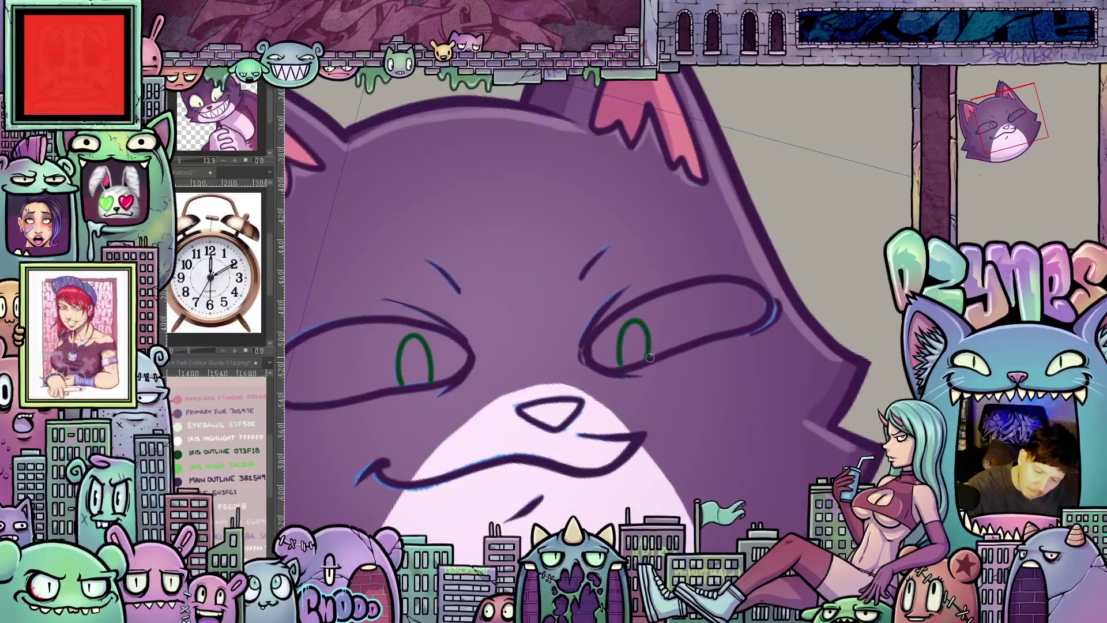
pyautogui.moveTo(648, 354); pyautogui.dragTo(520, 343)
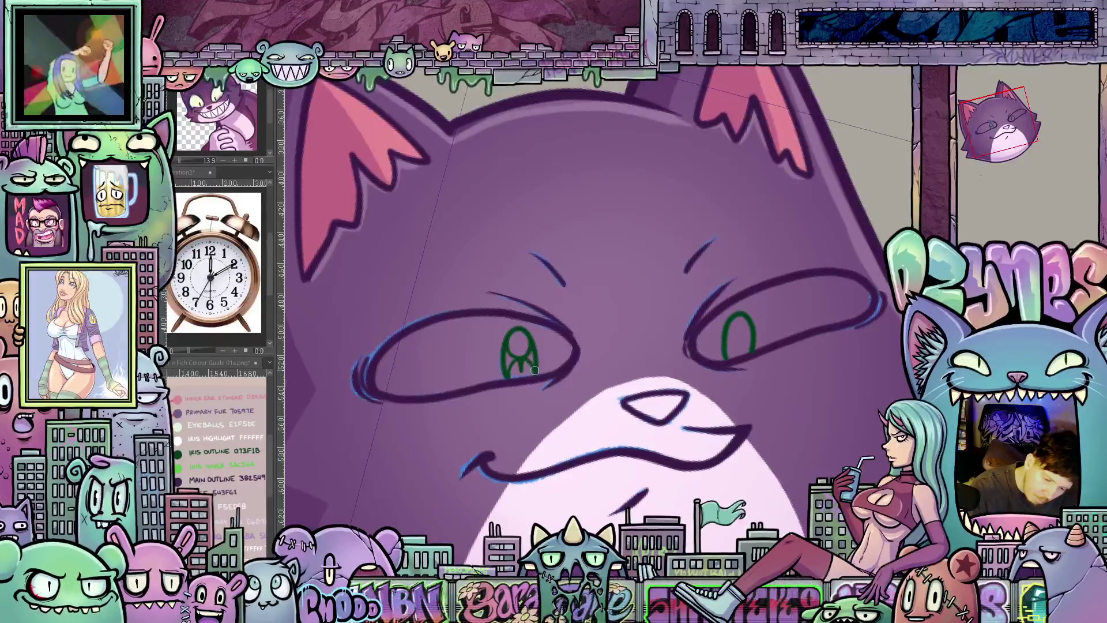
pyautogui.moveTo(521, 356); pyautogui.dragTo(508, 369)
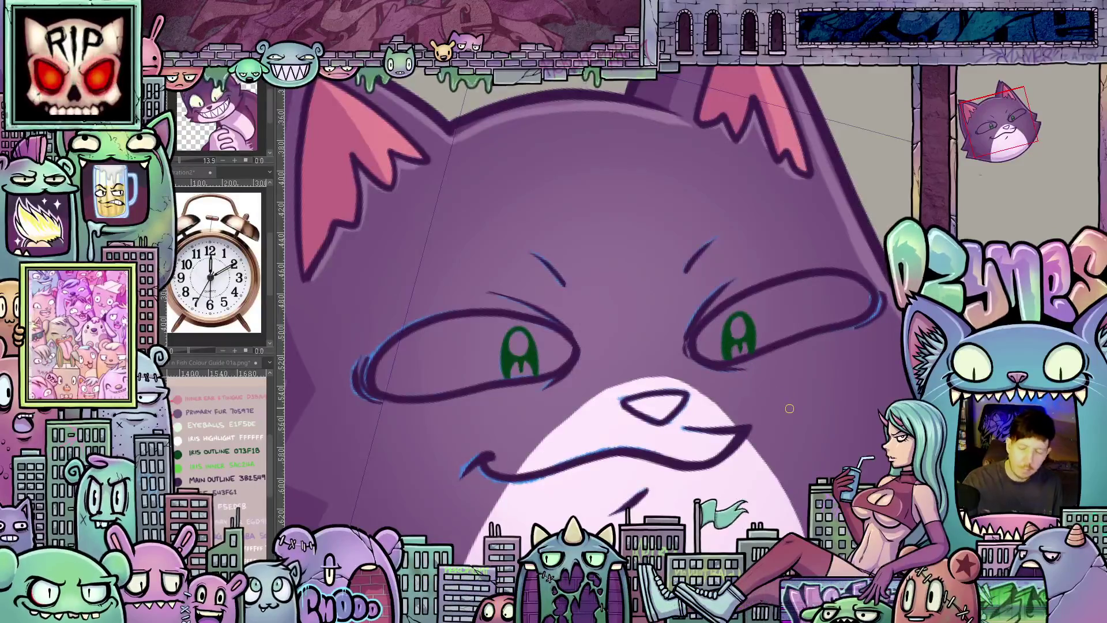
pyautogui.scroll(-5, 775, 393)
pyautogui.moveTo(814, 435); pyautogui.dragTo(773, 407)
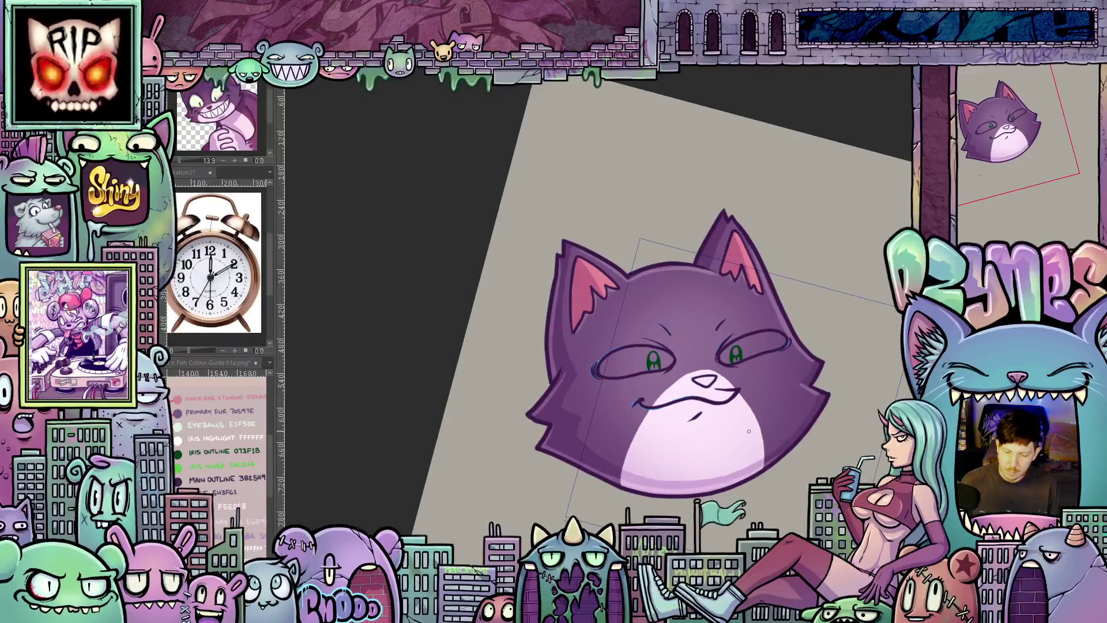
pyautogui.scroll(3, 678, 369)
pyautogui.scroll(2, 677, 370)
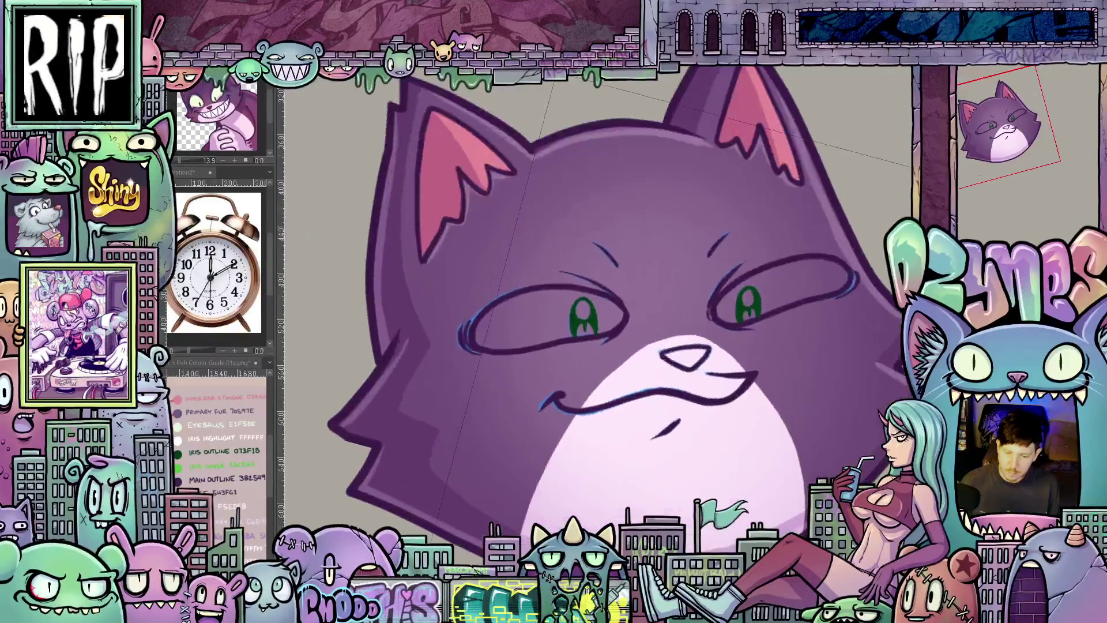
pyautogui.scroll(2, 676, 369)
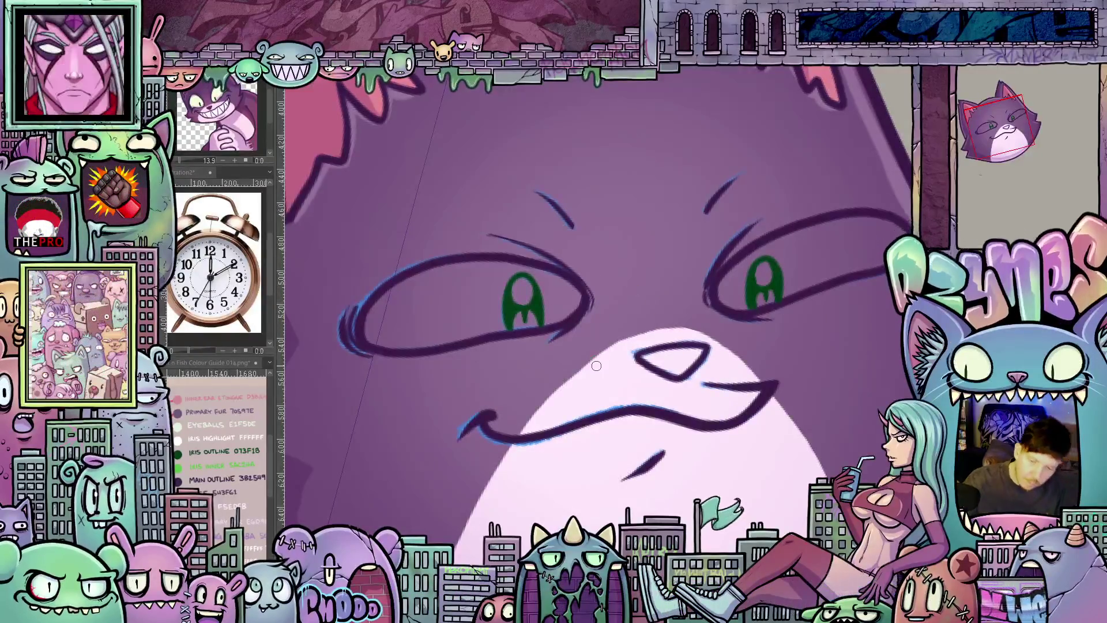
pyautogui.scroll(-3, 682, 364)
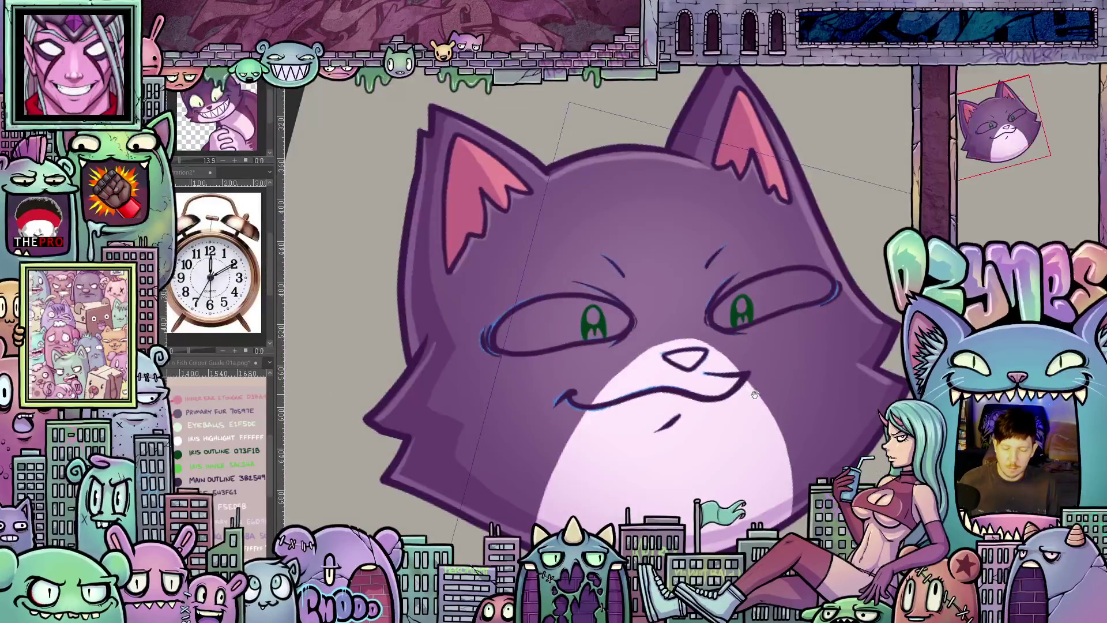
pyautogui.scroll(1, 709, 416)
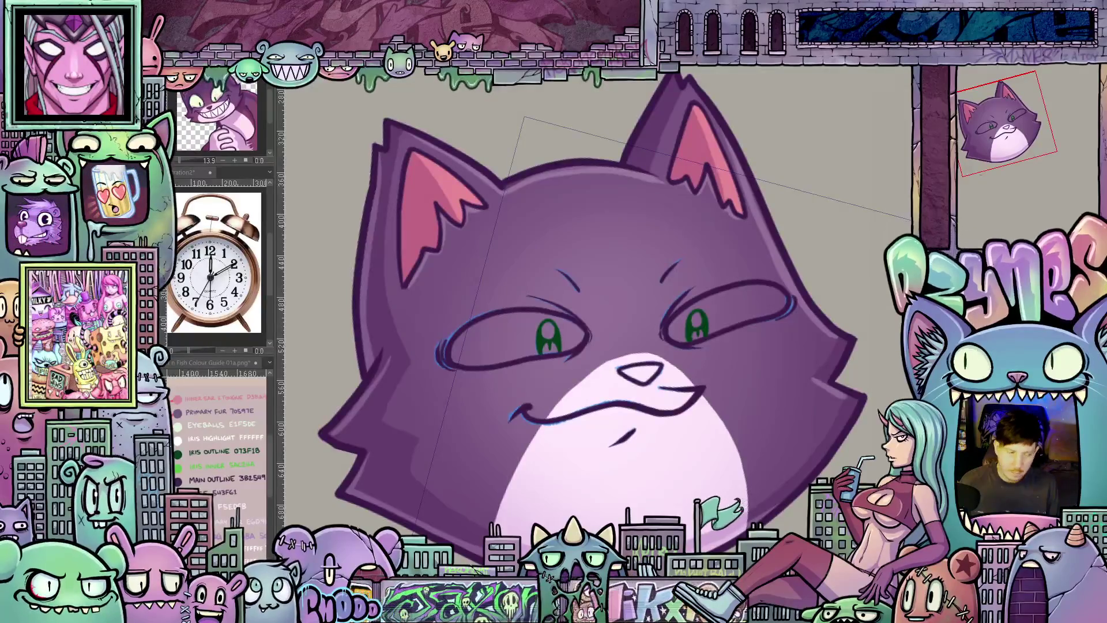
pyautogui.hotkey('ctrl', 'z')
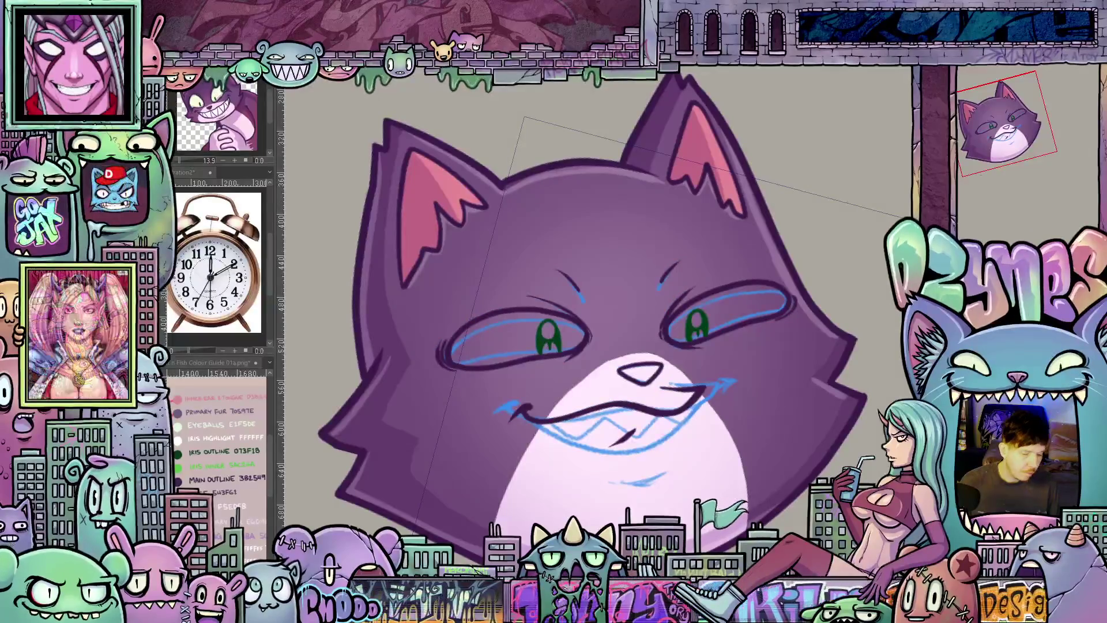
# - Undo to hide the previous inked features and remove the extra blue eye strokes
pyautogui.hotkey('ctrl', 'z')
pyautogui.scroll(1, 705, 323)
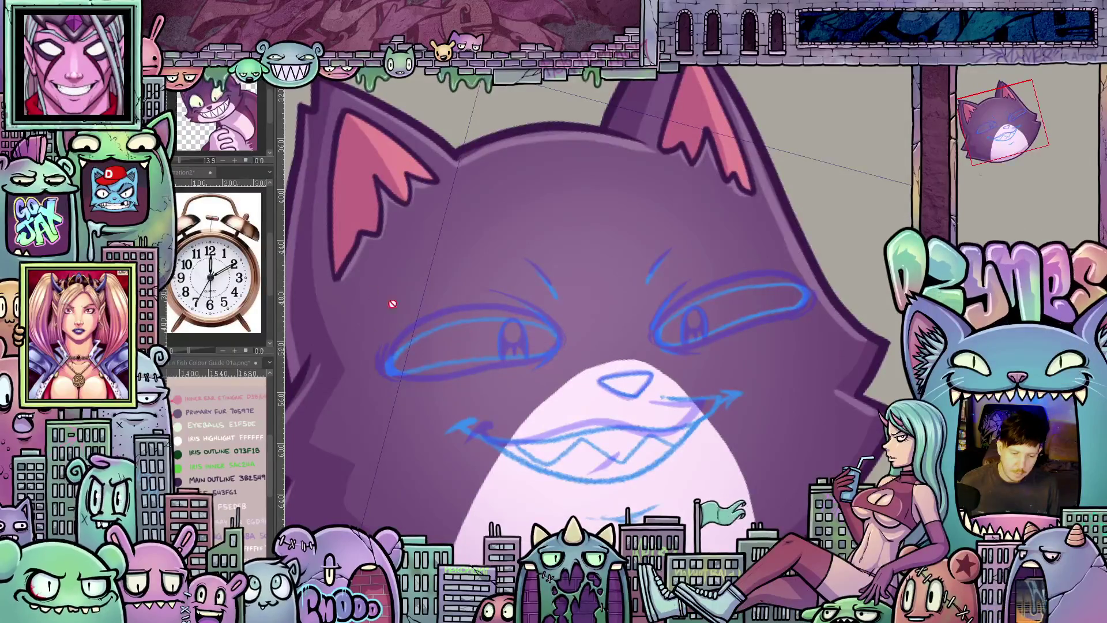
pyautogui.hotkey('ctrl', 'z')
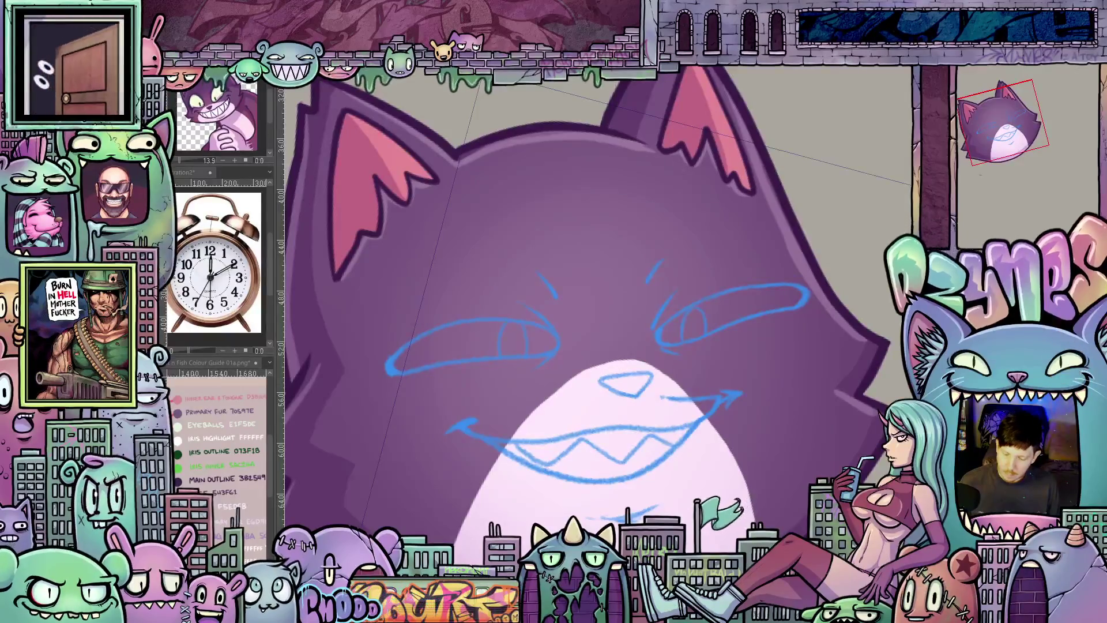
pyautogui.scroll(2, 698, 351)
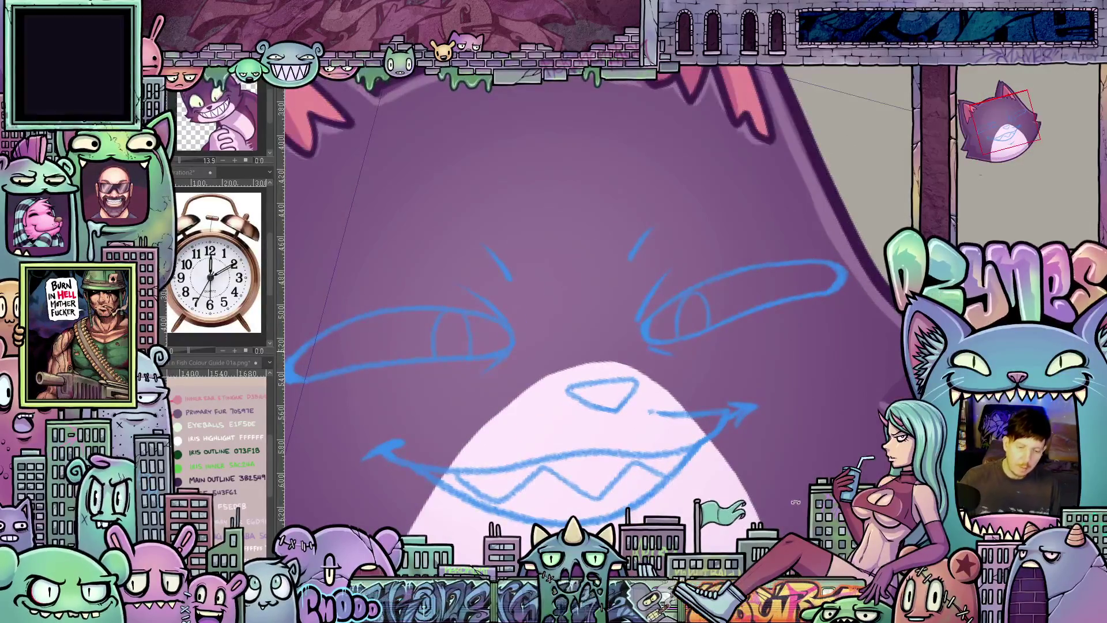
# - Ink the upper eye outline in dark purple and extend it down-left and downward
pyautogui.moveTo(793, 504); pyautogui.dragTo(644, 383)
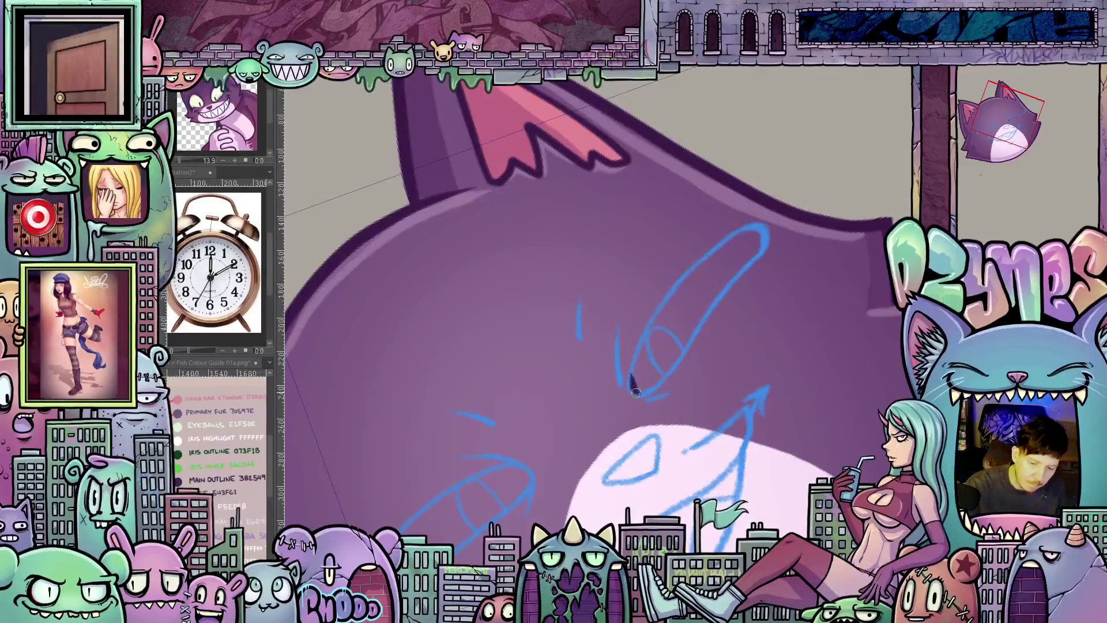
pyautogui.moveTo(651, 321)
pyautogui.mouseDown()
pyautogui.moveTo(704, 257)
pyautogui.moveTo(756, 227)
pyautogui.moveTo(764, 247)
pyautogui.mouseUp()
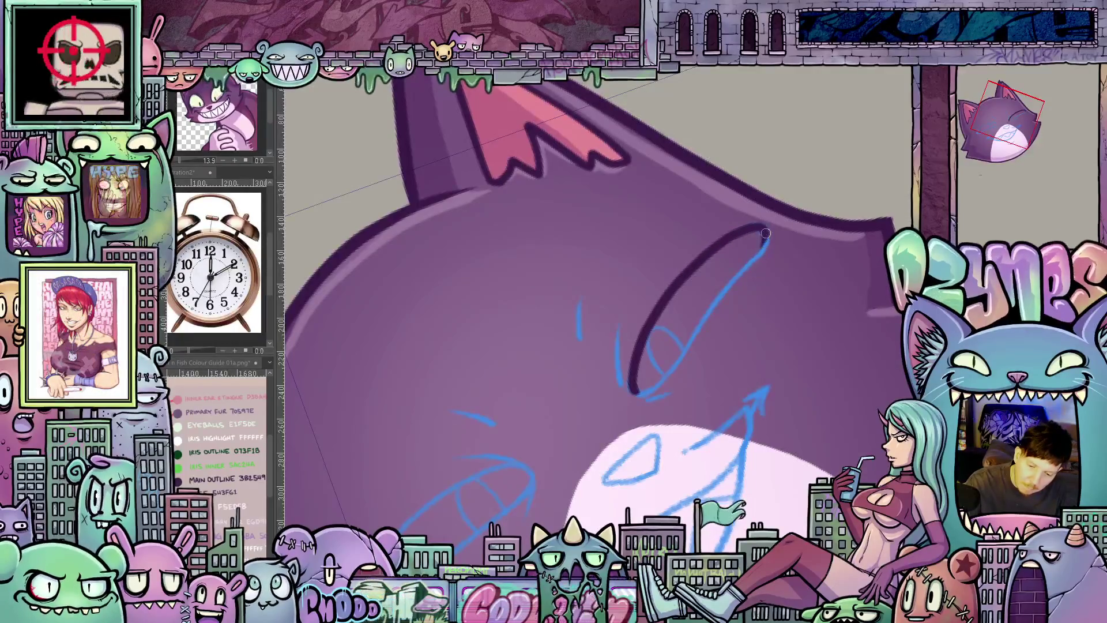
pyautogui.moveTo(712, 314)
pyautogui.mouseDown()
pyautogui.moveTo(657, 397)
pyautogui.moveTo(680, 383)
pyautogui.moveTo(665, 394)
pyautogui.moveTo(619, 363)
pyautogui.moveTo(617, 347)
pyautogui.mouseUp()
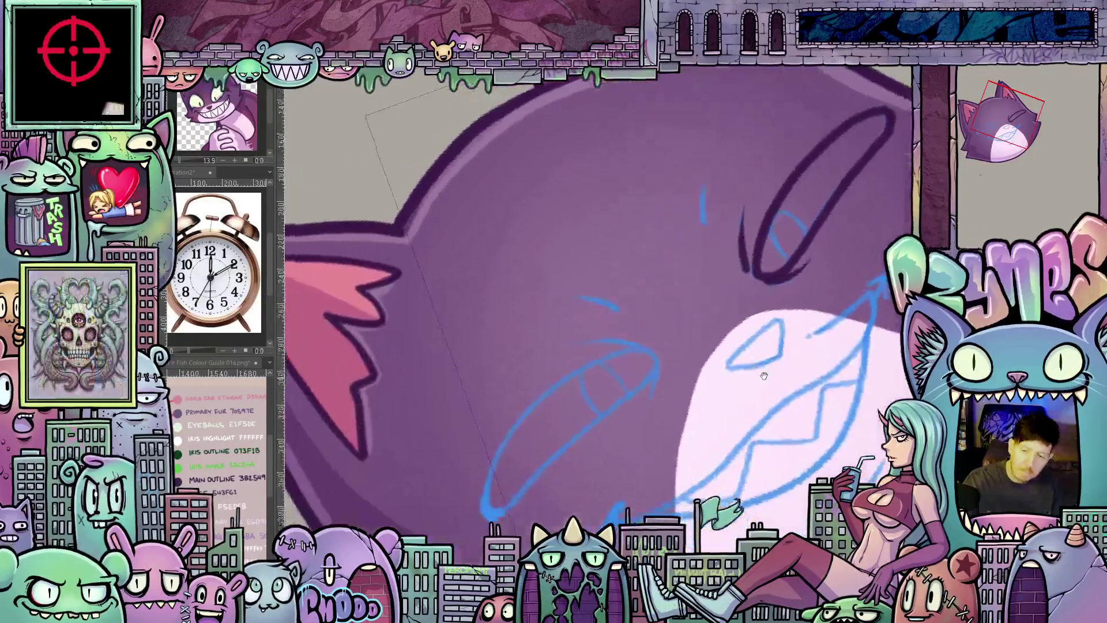
pyautogui.moveTo(634, 348)
pyautogui.mouseDown()
pyautogui.moveTo(658, 355)
pyautogui.moveTo(610, 360)
pyautogui.moveTo(537, 401)
pyautogui.mouseUp()
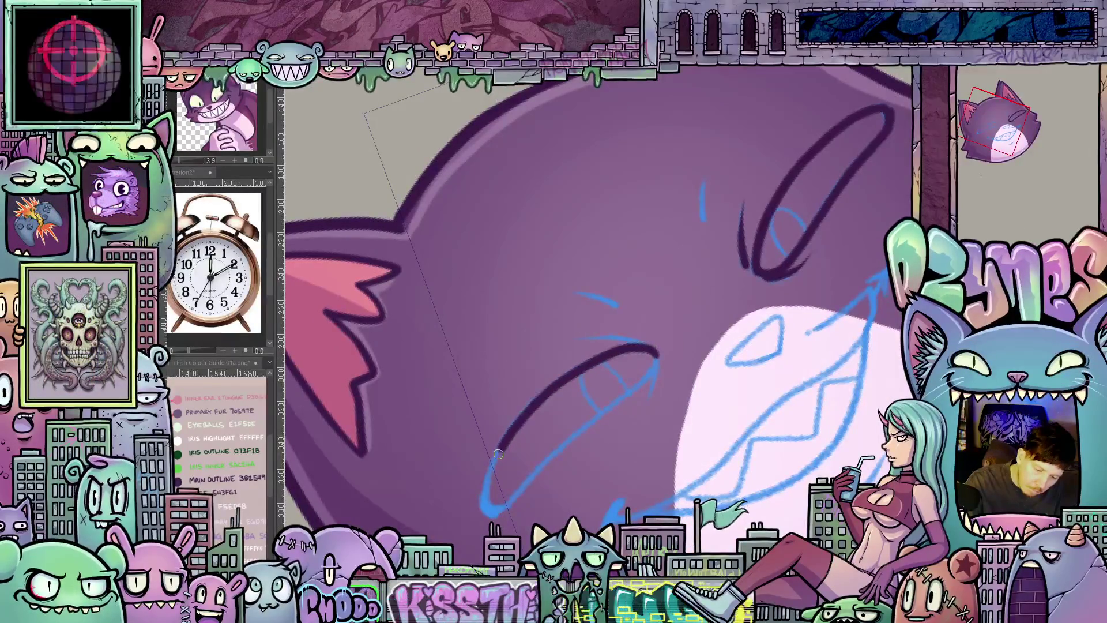
pyautogui.moveTo(488, 493); pyautogui.dragTo(481, 512)
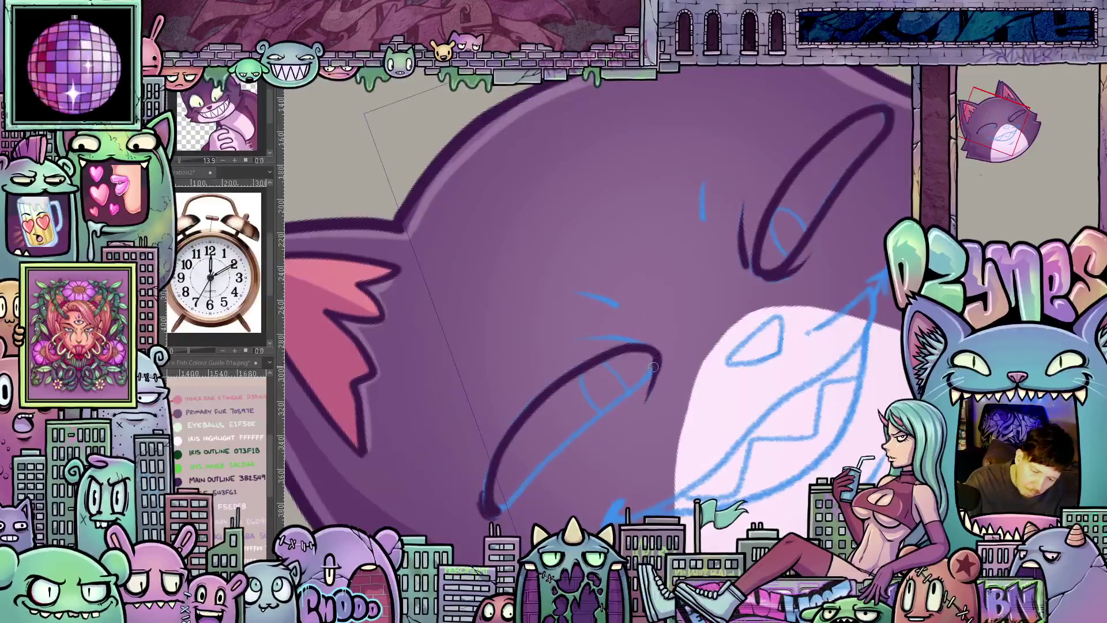
# - Erase blue sketch along the lower eye, ink the eye's right tip, and level the view
pyautogui.moveTo(597, 417); pyautogui.dragTo(494, 508)
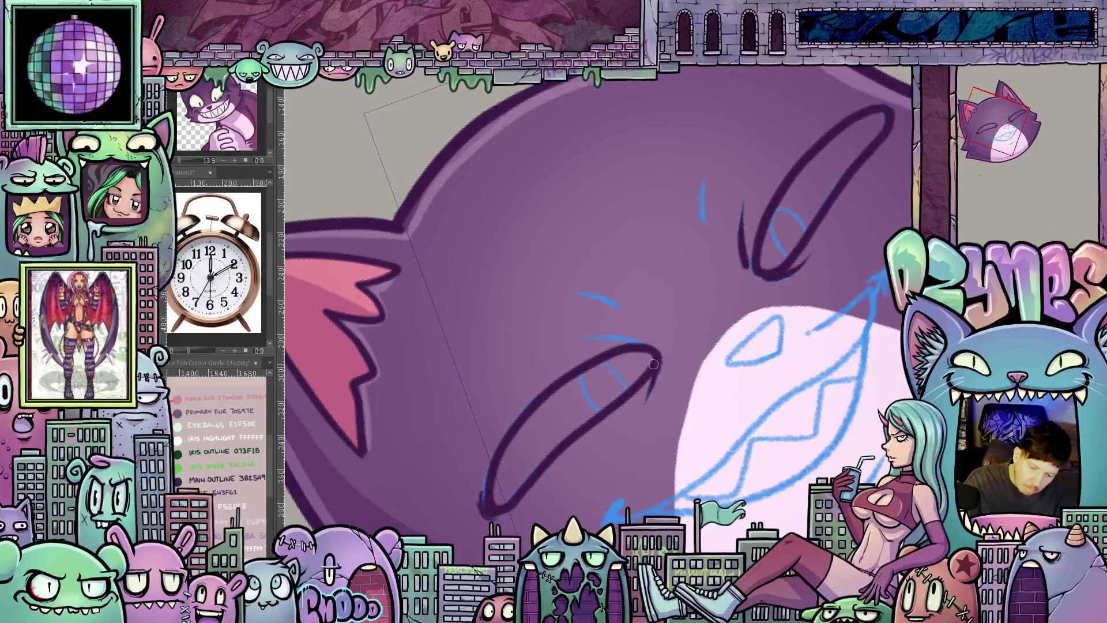
pyautogui.scroll(-5, 769, 356)
pyautogui.scroll(5, 690, 364)
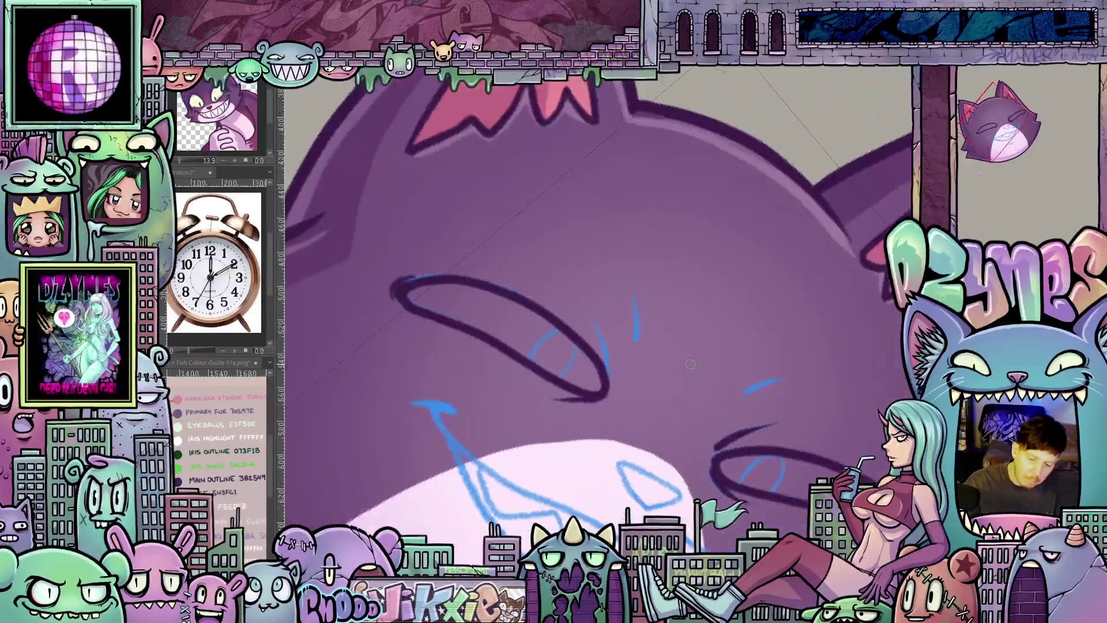
pyautogui.moveTo(595, 322); pyautogui.dragTo(608, 379)
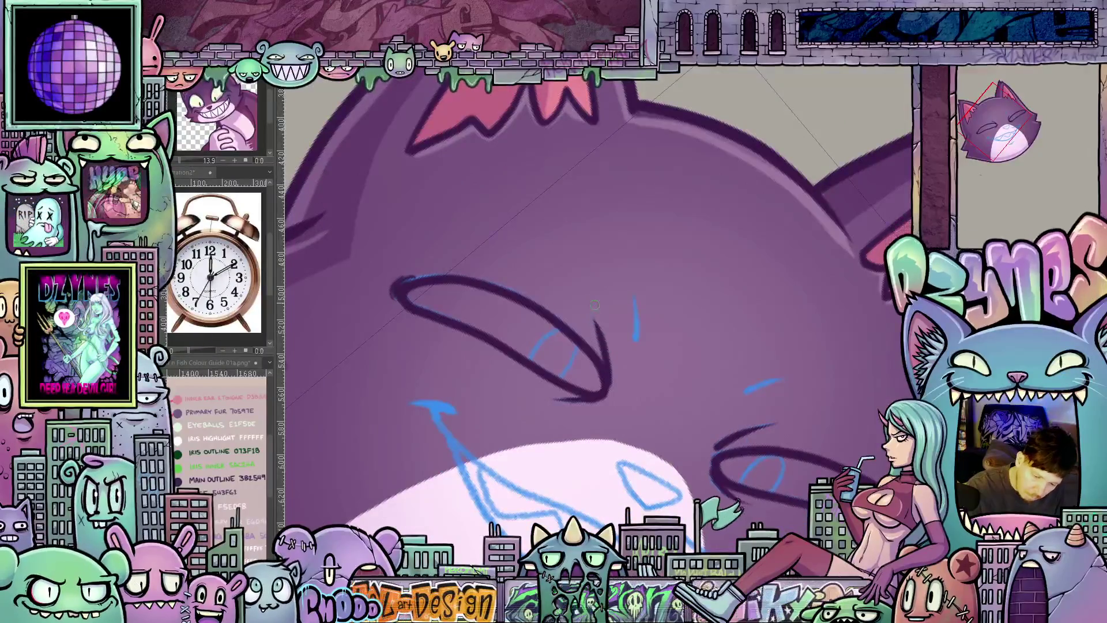
pyautogui.scroll(-3, 769, 367)
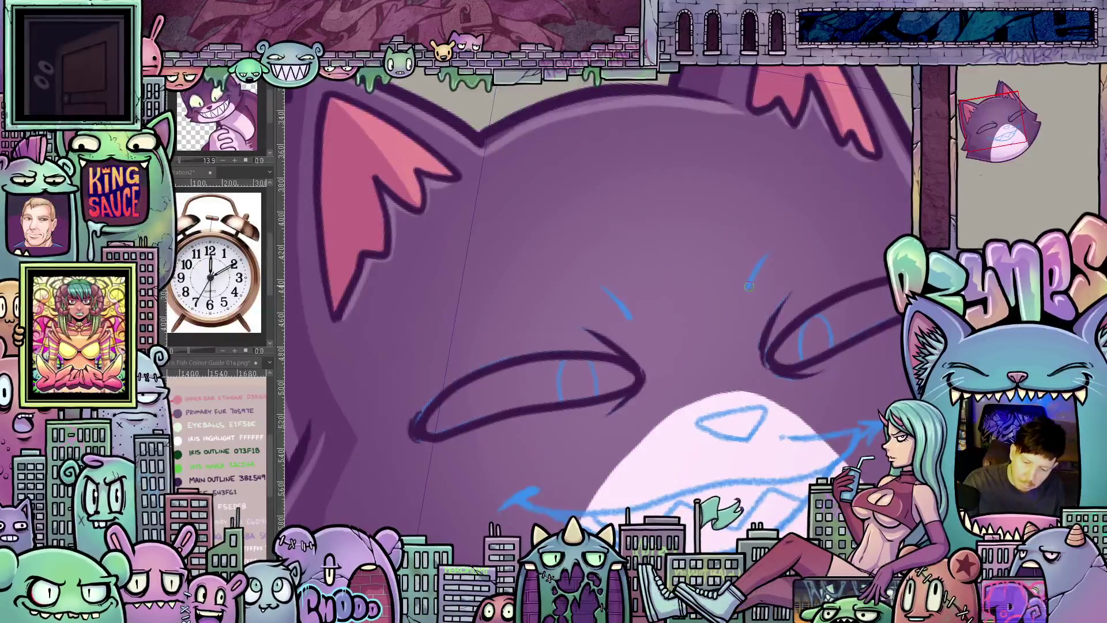
pyautogui.moveTo(749, 280); pyautogui.dragTo(634, 338)
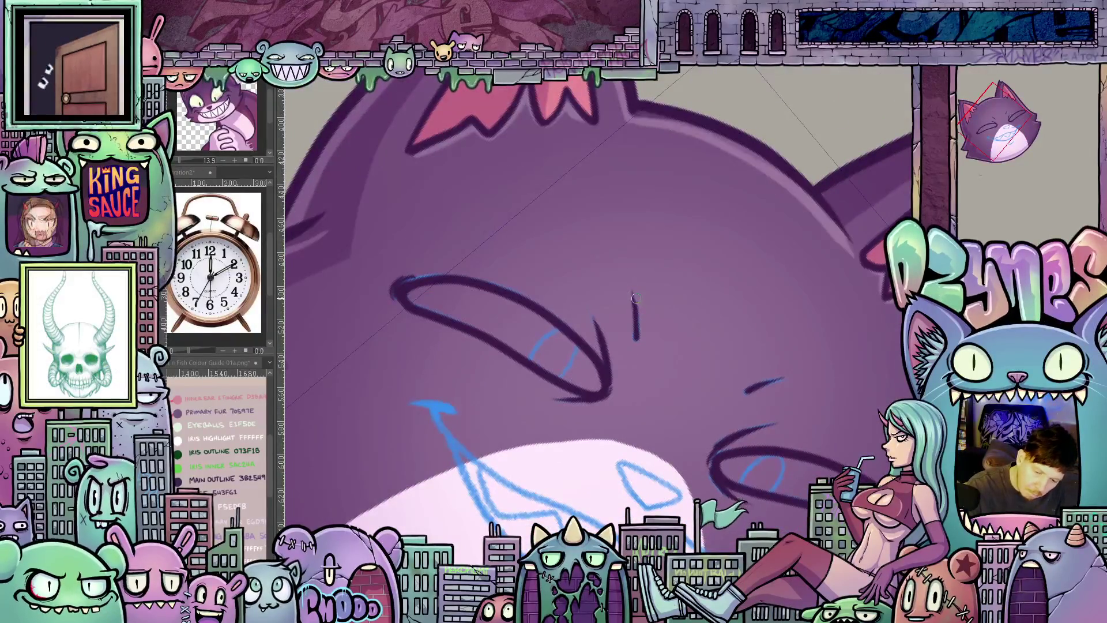
pyautogui.moveTo(631, 284)
pyautogui.mouseDown()
pyautogui.moveTo(821, 401)
pyautogui.moveTo(754, 384)
pyautogui.mouseUp()
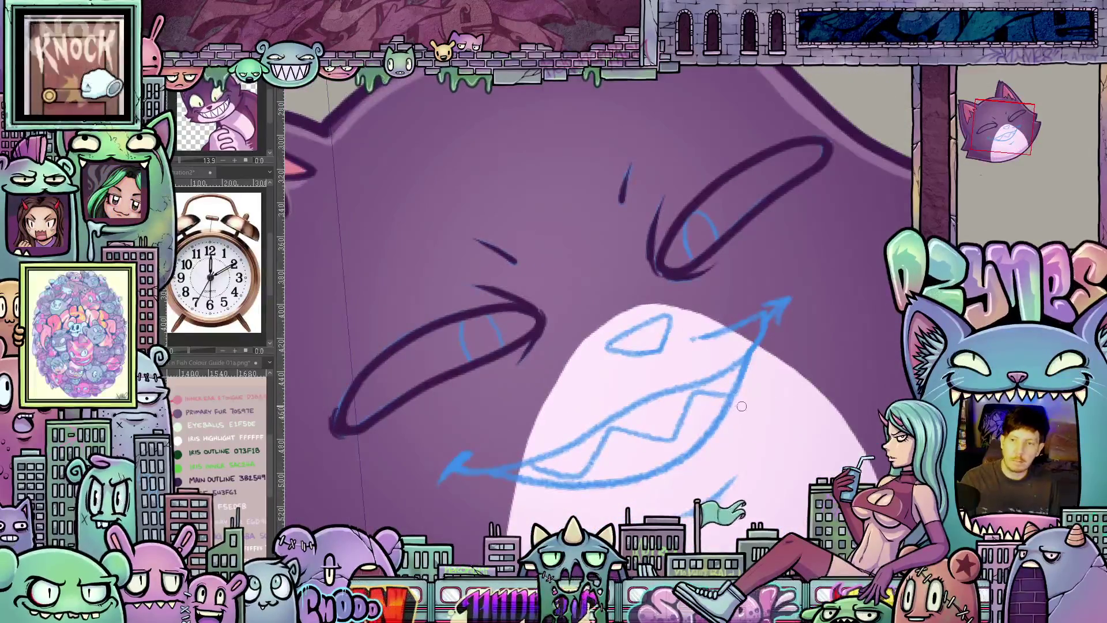
pyautogui.moveTo(783, 379)
pyautogui.mouseDown()
pyautogui.moveTo(761, 432)
pyautogui.moveTo(765, 471)
pyautogui.mouseUp()
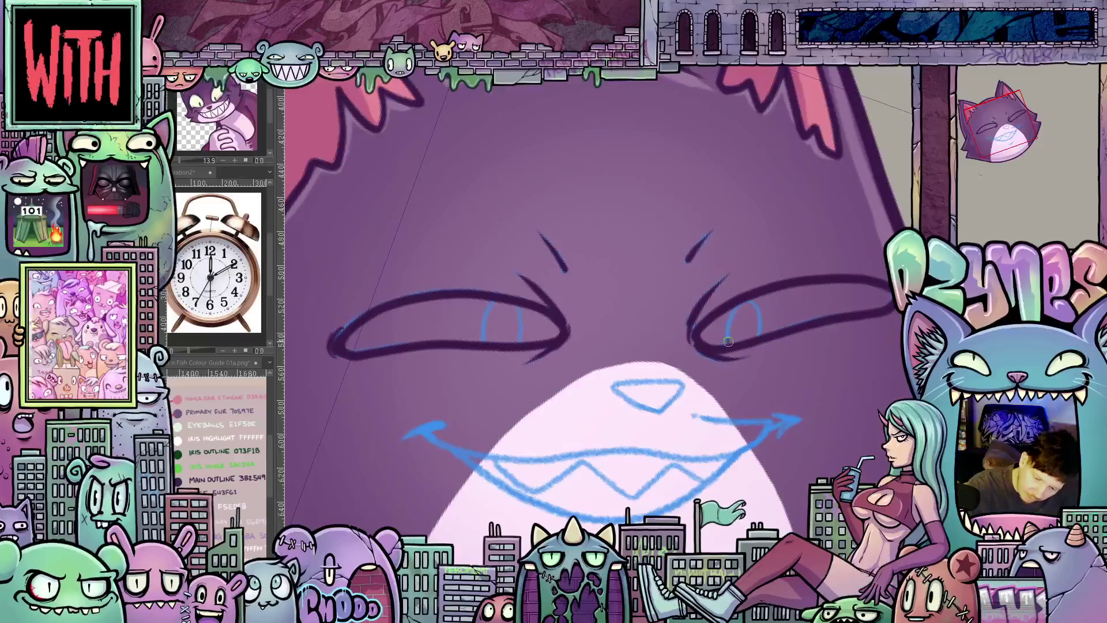
# - Draw, close and fill the green iris in the first eye
pyautogui.moveTo(737, 306); pyautogui.dragTo(760, 322)
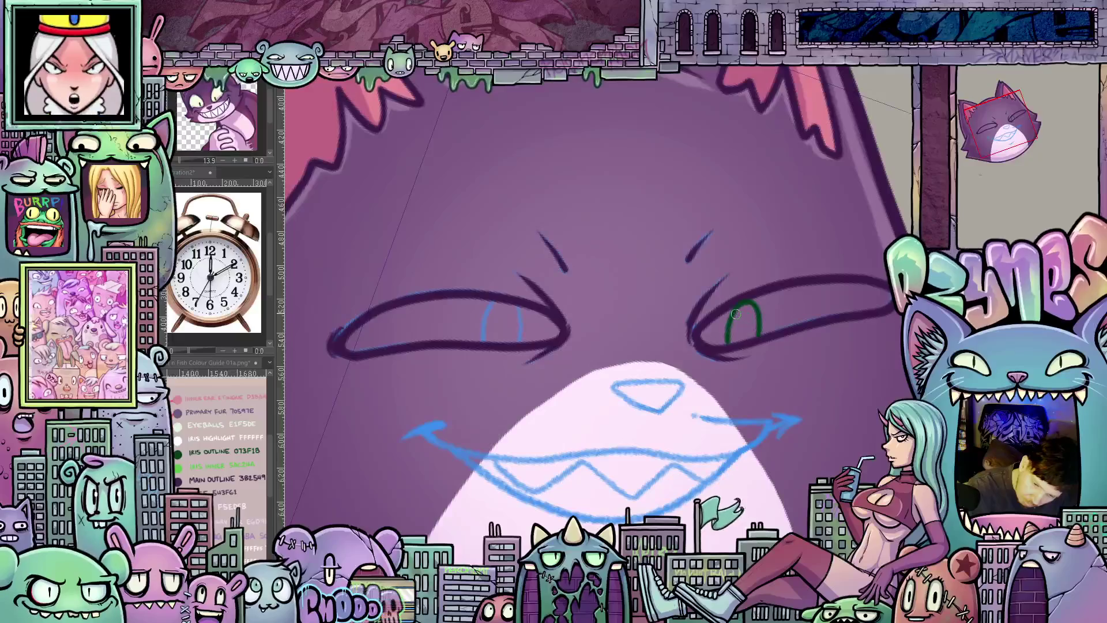
pyautogui.moveTo(736, 310)
pyautogui.mouseDown()
pyautogui.moveTo(731, 343)
pyautogui.moveTo(755, 328)
pyautogui.moveTo(734, 327)
pyautogui.mouseUp()
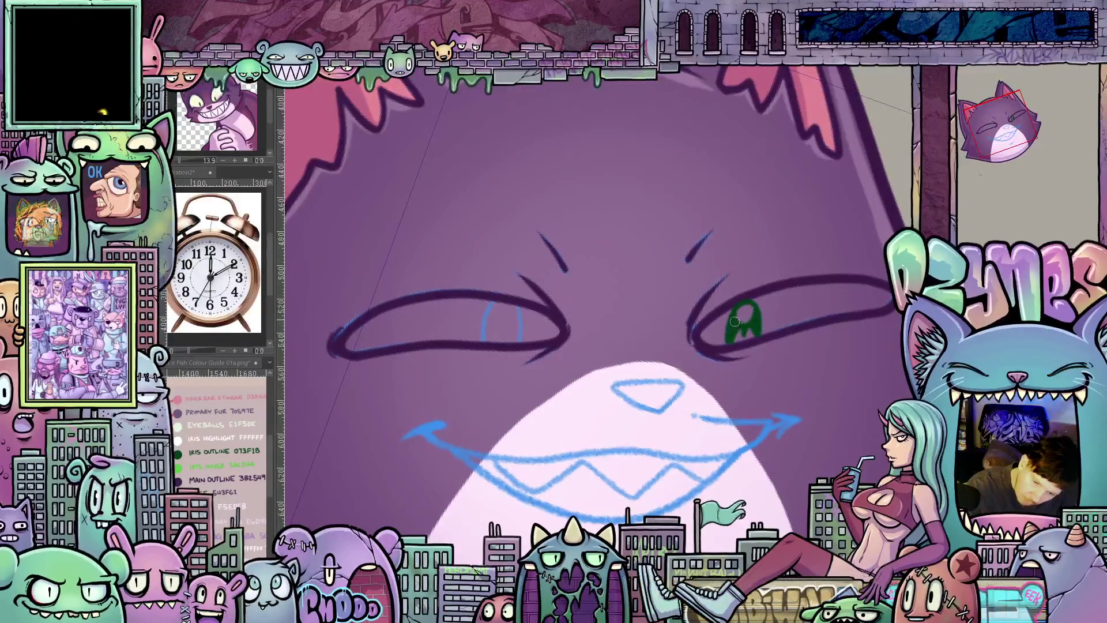
pyautogui.moveTo(734, 327); pyautogui.dragTo(740, 339)
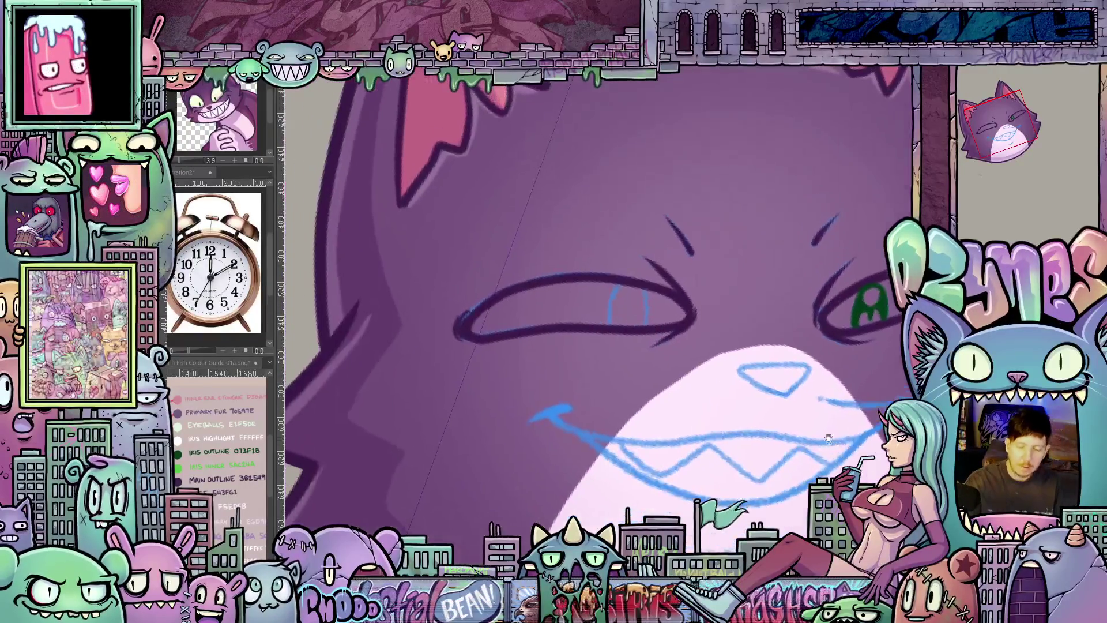
pyautogui.moveTo(734, 323); pyautogui.dragTo(864, 322)
# - Start the green iris in the other eye, undoing a misplaced stroke
pyautogui.moveTo(648, 342); pyautogui.dragTo(648, 314)
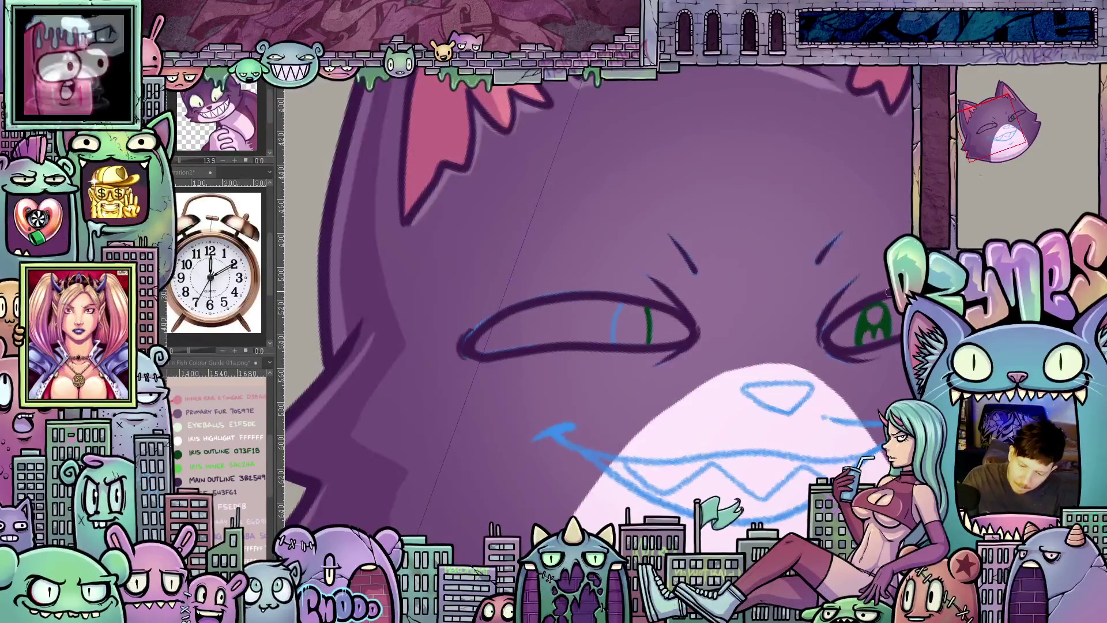
pyautogui.moveTo(636, 288); pyautogui.dragTo(657, 287)
pyautogui.hotkey('ctrl', 'z')
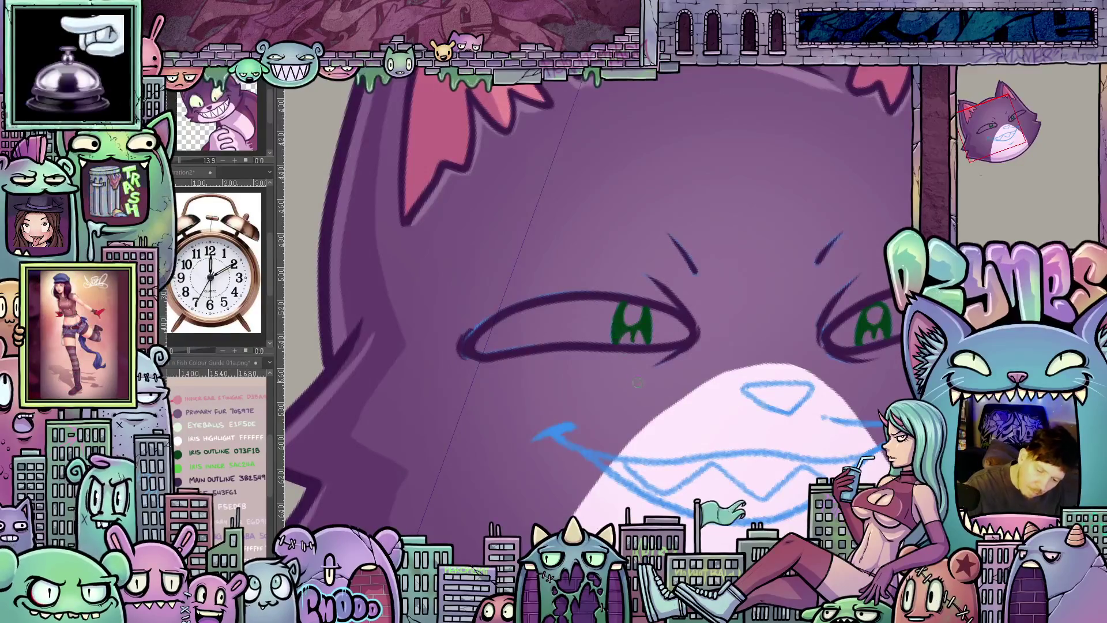
pyautogui.scroll(-2, 645, 399)
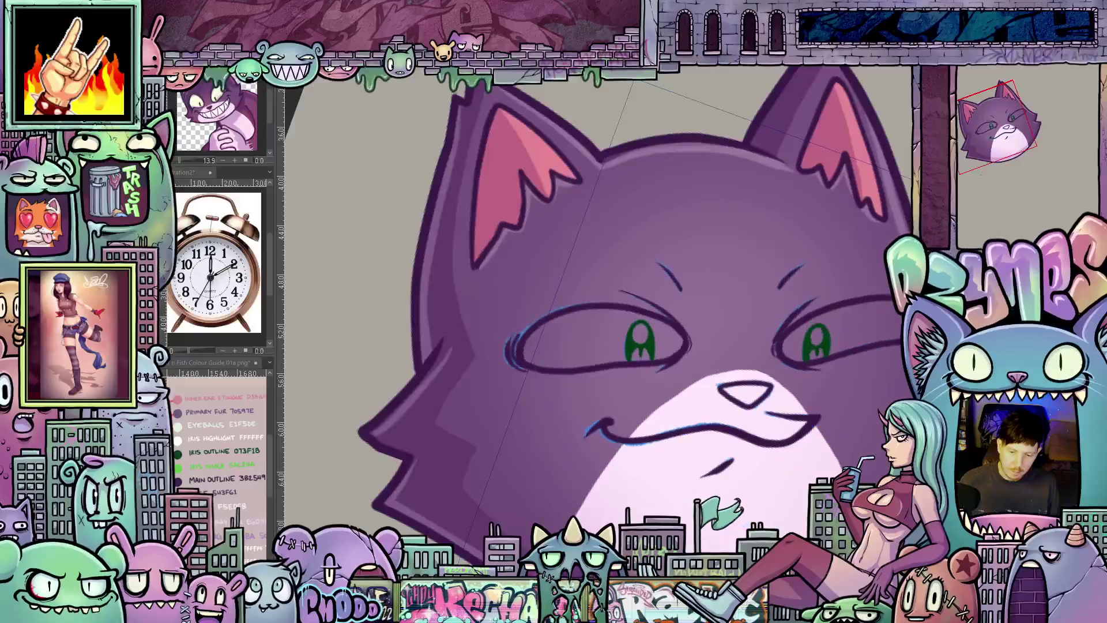
pyautogui.hotkey('ctrl', 'y')
pyautogui.hotkey('ctrl', 'z')
pyautogui.hotkey('ctrl', 'y')
pyautogui.hotkey('ctrl', 'z')
pyautogui.hotkey('ctrl', 'z')
pyautogui.hotkey('ctrl', 'y')
pyautogui.hotkey('ctrl', 'y')
pyautogui.hotkey('ctrl', 'z')
pyautogui.hotkey('ctrl', 'y')
pyautogui.hotkey('ctrl', 'z')
pyautogui.hotkey('ctrl', 'y')
pyautogui.hotkey('ctrl', 'z')
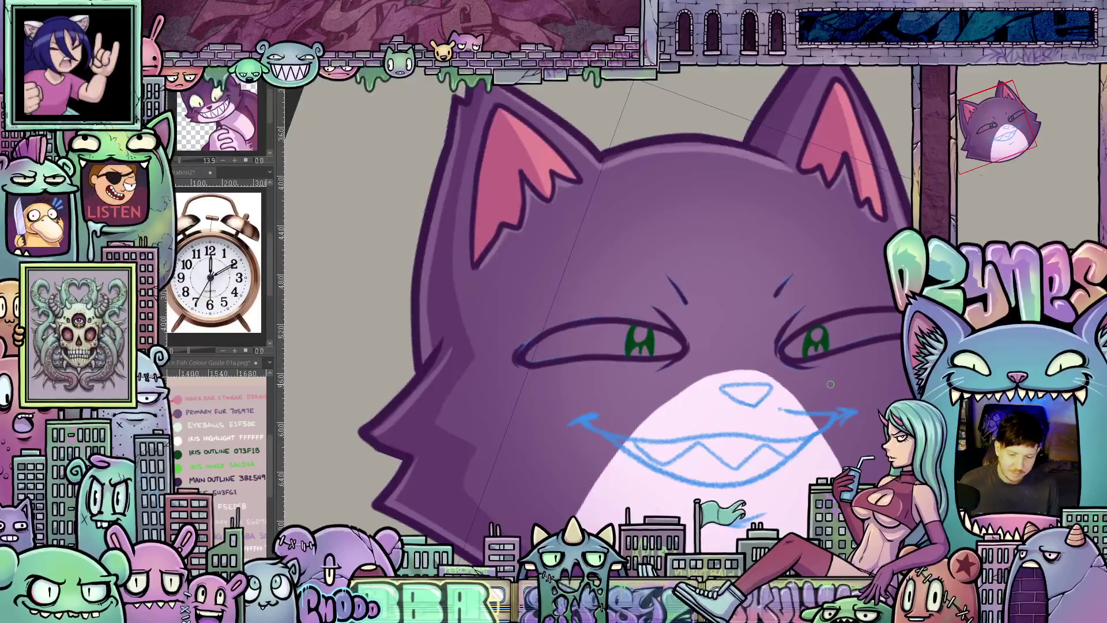
pyautogui.scroll(1, 830, 382)
# - Ink the grin's upturned corner, its tip and the lower mouth line in dark purple
pyautogui.moveTo(830, 383); pyautogui.dragTo(734, 270)
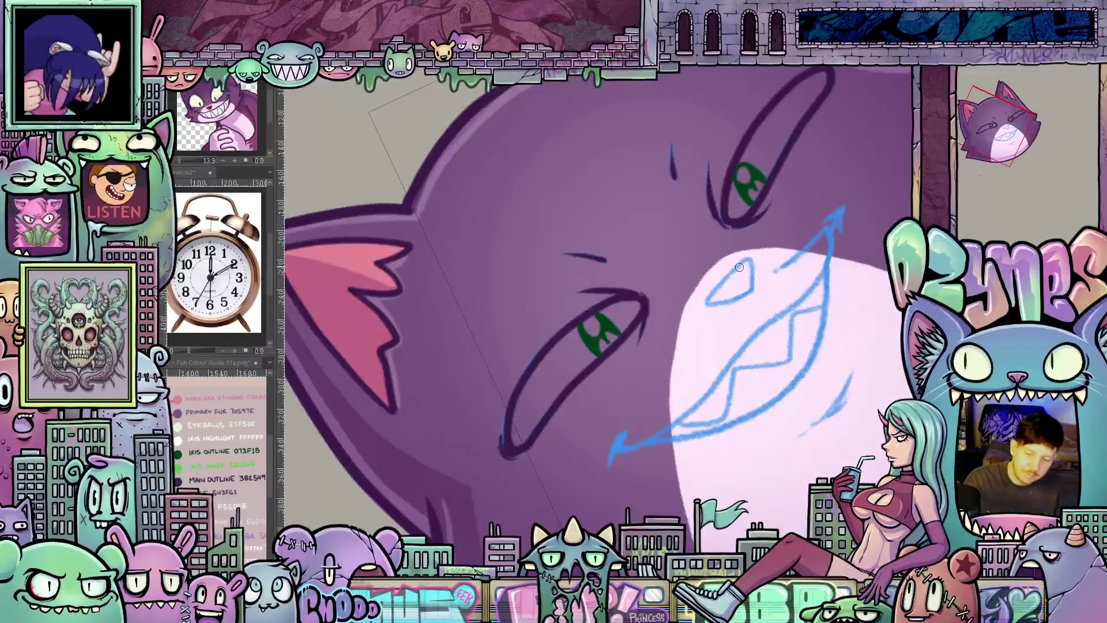
pyautogui.moveTo(734, 270)
pyautogui.mouseDown()
pyautogui.moveTo(741, 296)
pyautogui.moveTo(750, 290)
pyautogui.mouseUp()
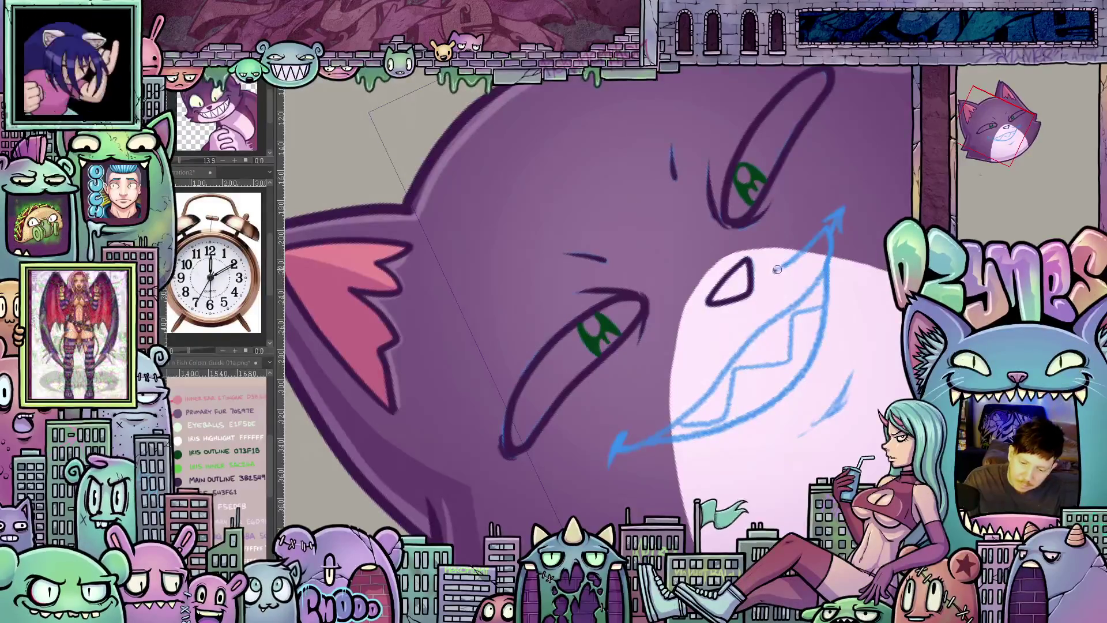
pyautogui.moveTo(803, 254); pyautogui.dragTo(830, 229)
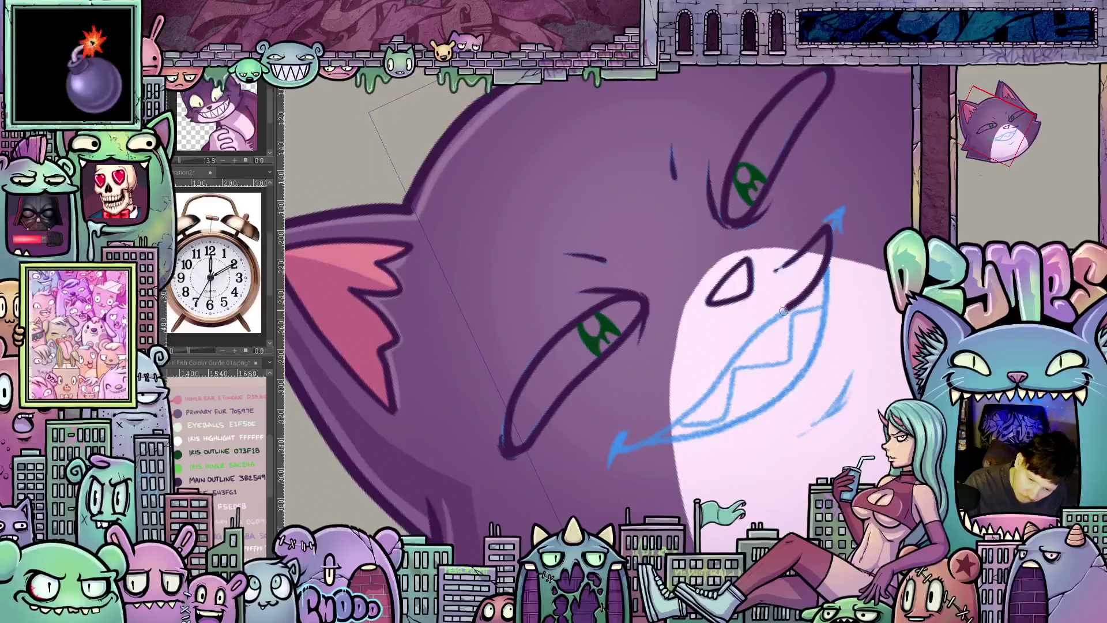
pyautogui.moveTo(757, 329)
pyautogui.mouseDown()
pyautogui.moveTo(659, 436)
pyautogui.moveTo(618, 443)
pyautogui.moveTo(614, 466)
pyautogui.mouseUp()
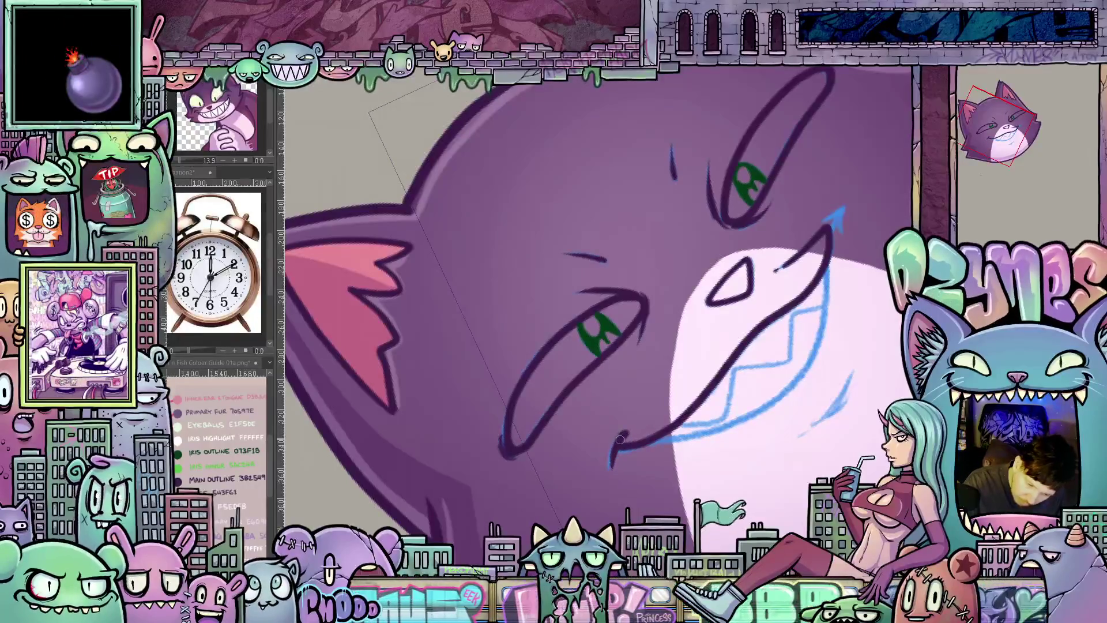
# - Extend the grin's cheek line down-left, then reset the view to the whole face
pyautogui.moveTo(813, 277); pyautogui.dragTo(833, 310)
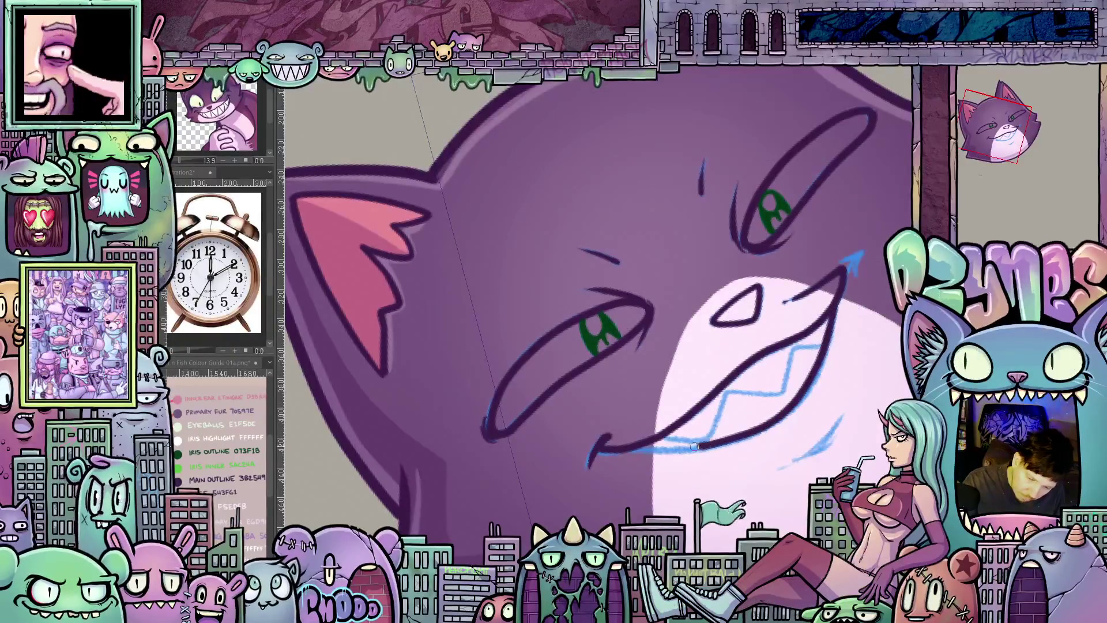
pyautogui.moveTo(783, 400)
pyautogui.mouseDown()
pyautogui.moveTo(775, 376)
pyautogui.moveTo(731, 405)
pyautogui.moveTo(668, 395)
pyautogui.moveTo(642, 430)
pyautogui.moveTo(545, 427)
pyautogui.moveTo(820, 339)
pyautogui.moveTo(746, 361)
pyautogui.mouseUp()
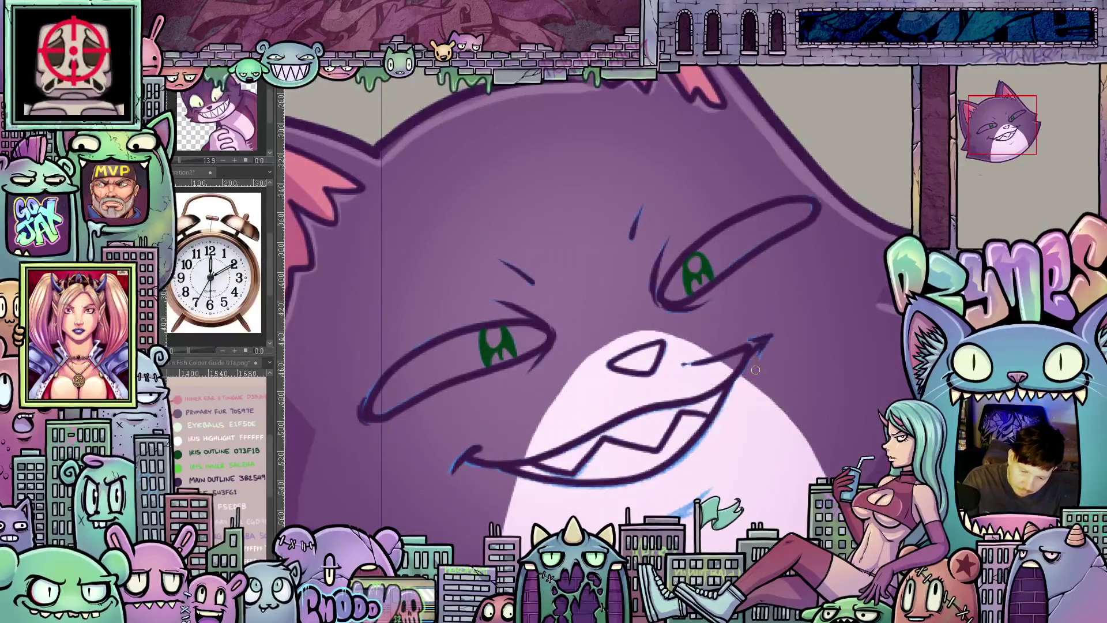
pyautogui.moveTo(770, 459); pyautogui.dragTo(750, 274)
pyautogui.scroll(2, 751, 274)
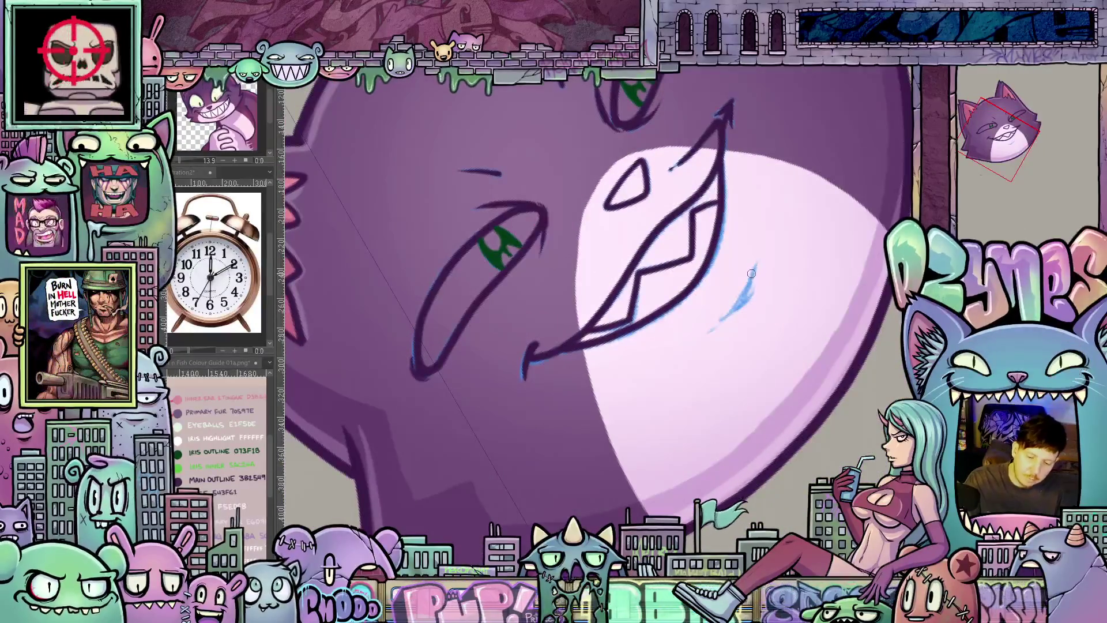
pyautogui.moveTo(724, 317); pyautogui.dragTo(712, 329)
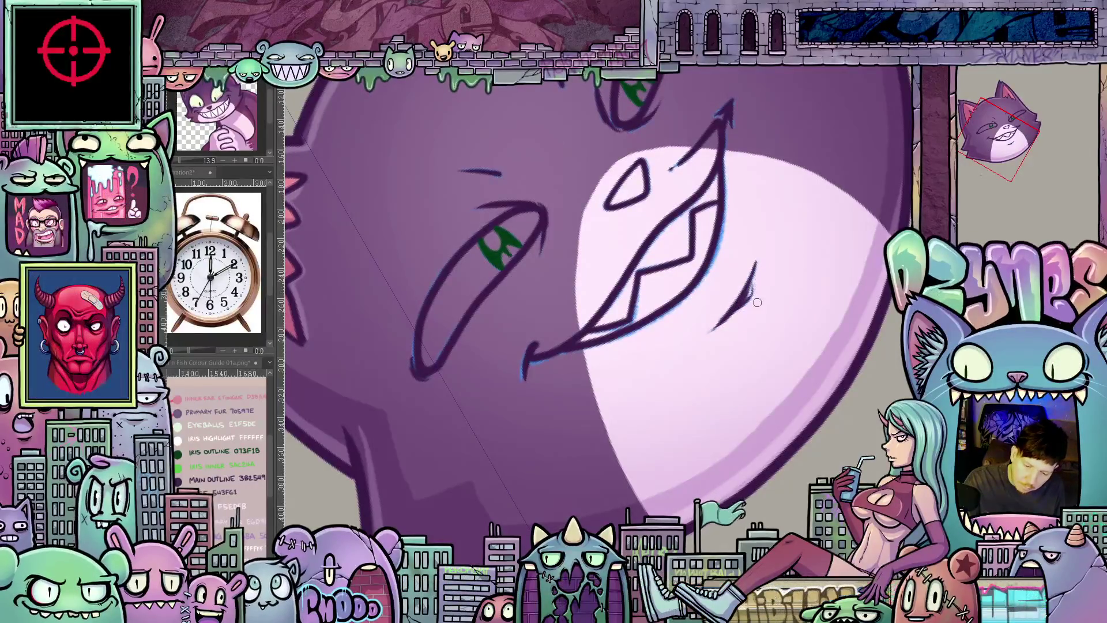
pyautogui.press('5')
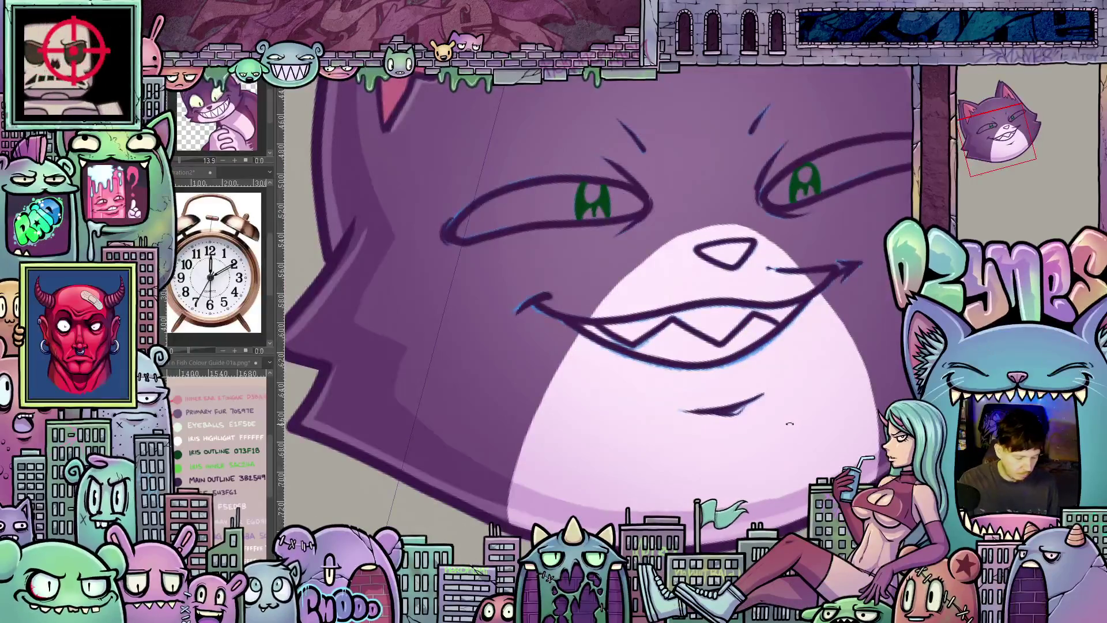
# - Compare the finished toothy grin against the earlier smile expression on the whole cat head
pyautogui.hotkey('ctrl', 'z')
pyautogui.hotkey('ctrl', 'shift', 'z')
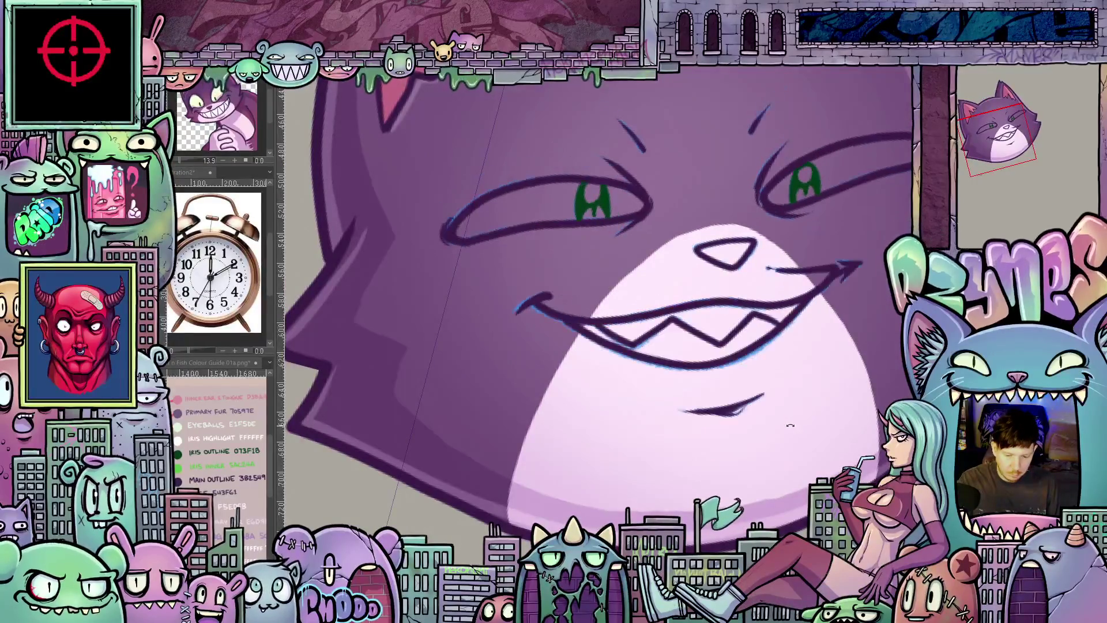
pyautogui.hotkey('ctrl', 'z')
pyautogui.hotkey('ctrl', 'shift', 'z')
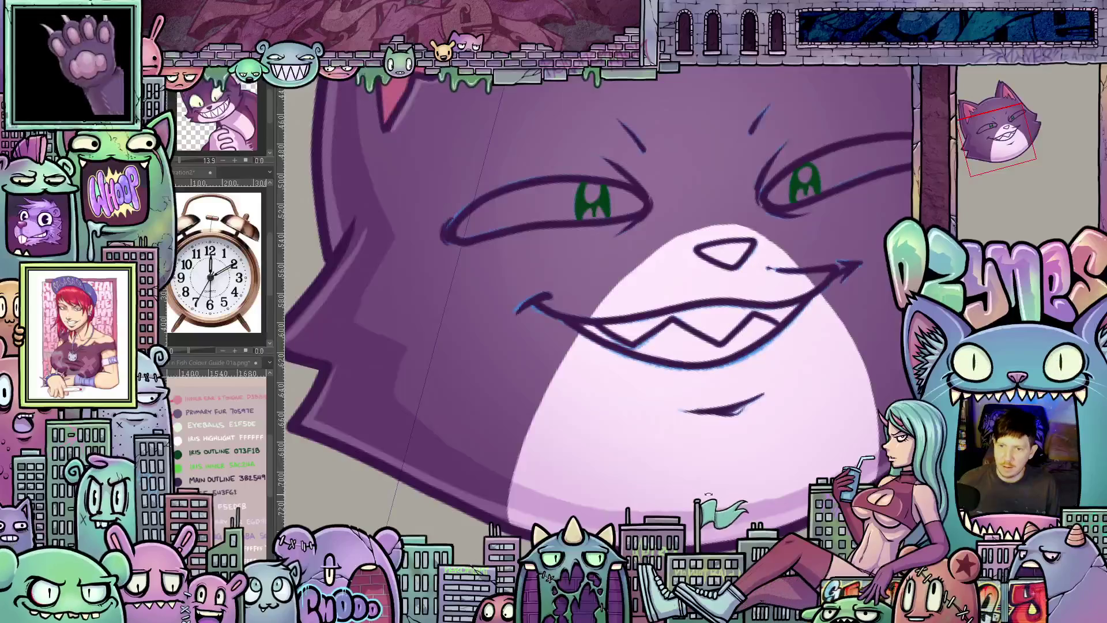
pyautogui.scroll(-3, 666, 413)
pyautogui.scroll(-2, 667, 414)
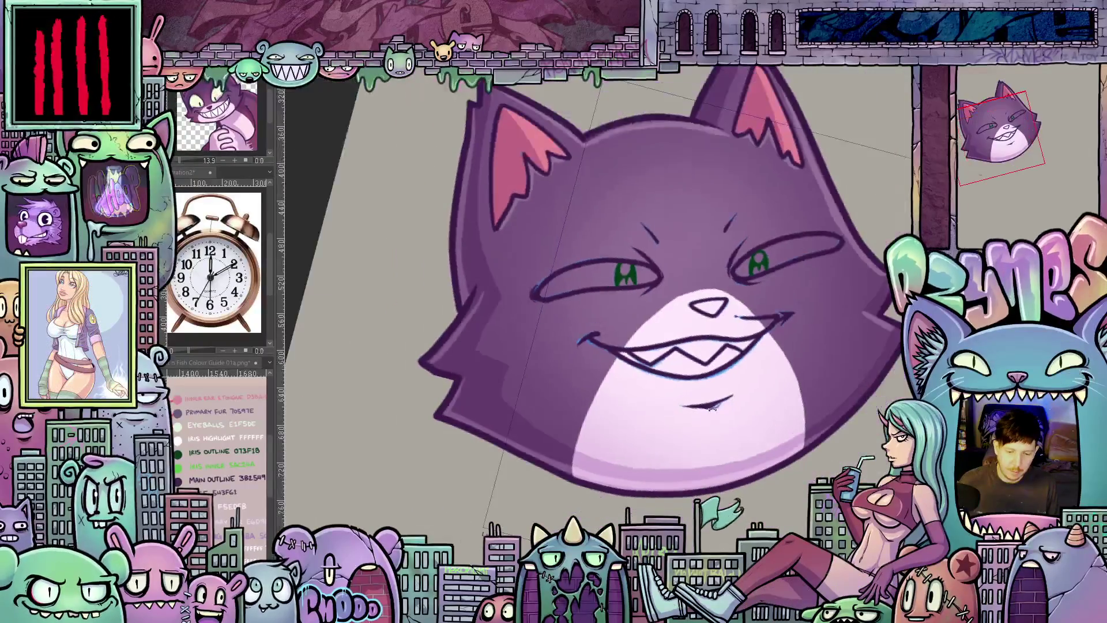
pyautogui.moveTo(667, 414)
pyautogui.mouseDown()
pyautogui.moveTo(744, 467)
pyautogui.moveTo(815, 466)
pyautogui.moveTo(816, 443)
pyautogui.moveTo(729, 451)
pyautogui.mouseUp()
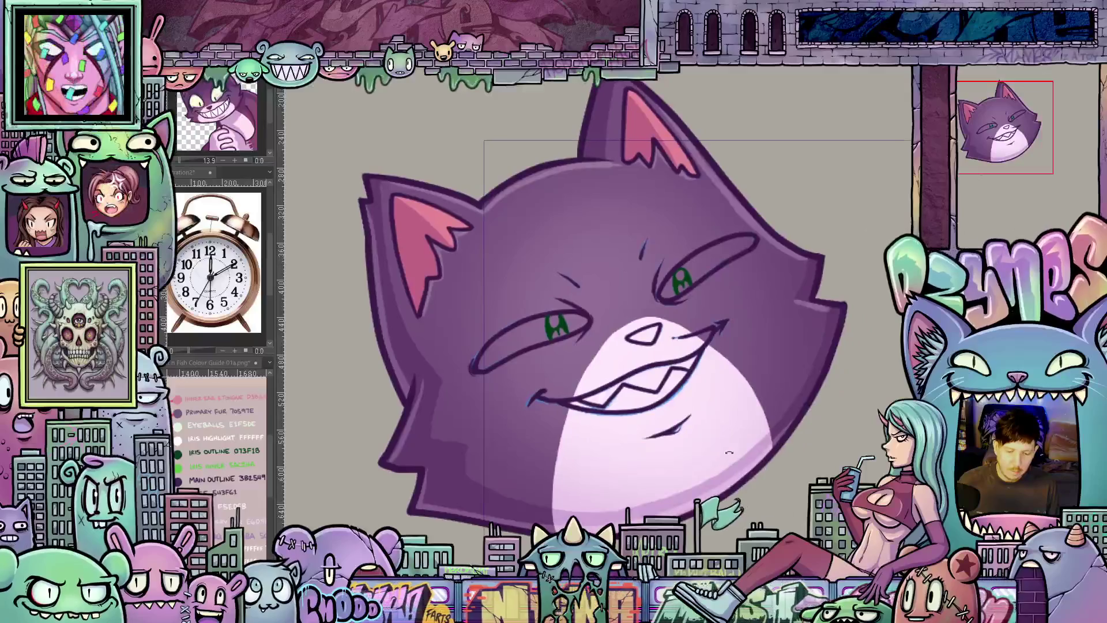
pyautogui.scroll(1, 727, 415)
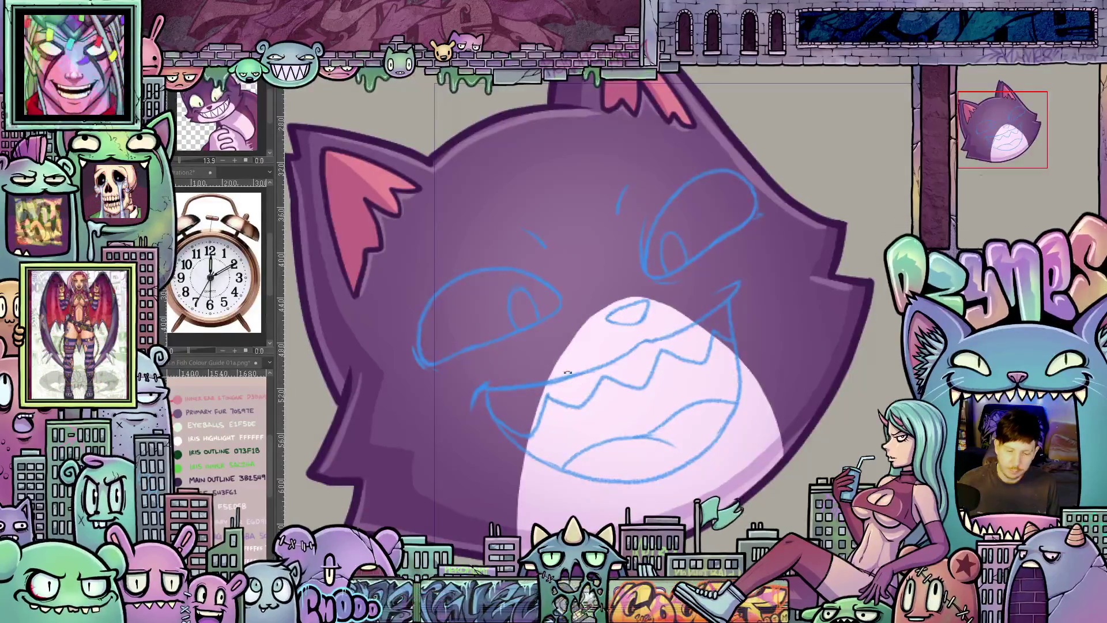
pyautogui.scroll(1, 517, 317)
pyautogui.scroll(1, 517, 317)
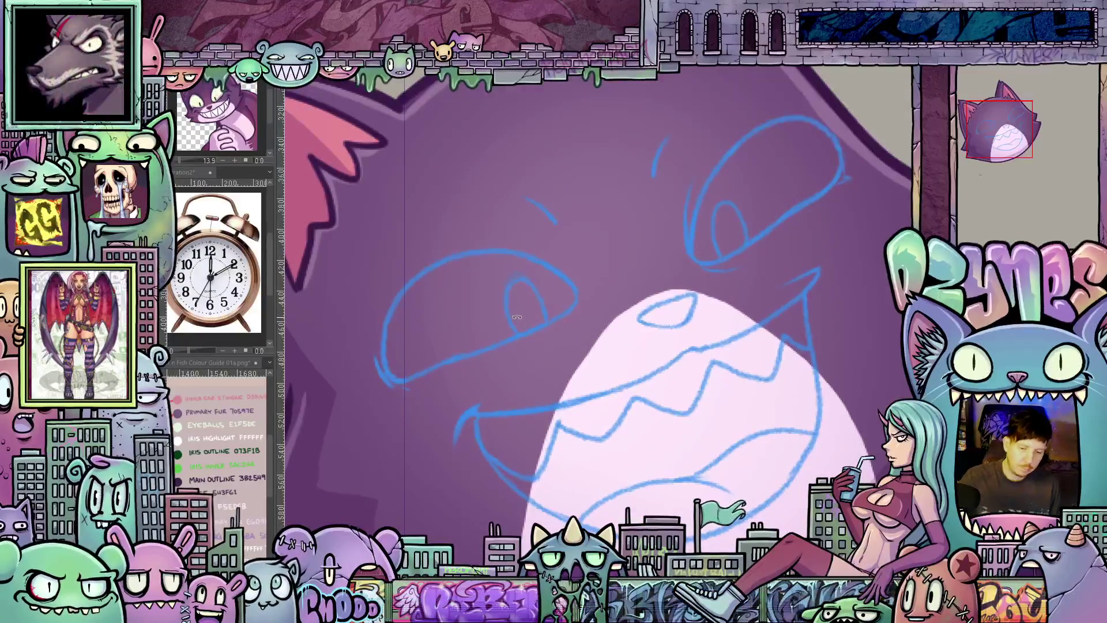
# - Ink the first eye's outline in dark purple: inner edge, top edge and closing stroke
pyautogui.moveTo(736, 298); pyautogui.dragTo(707, 428)
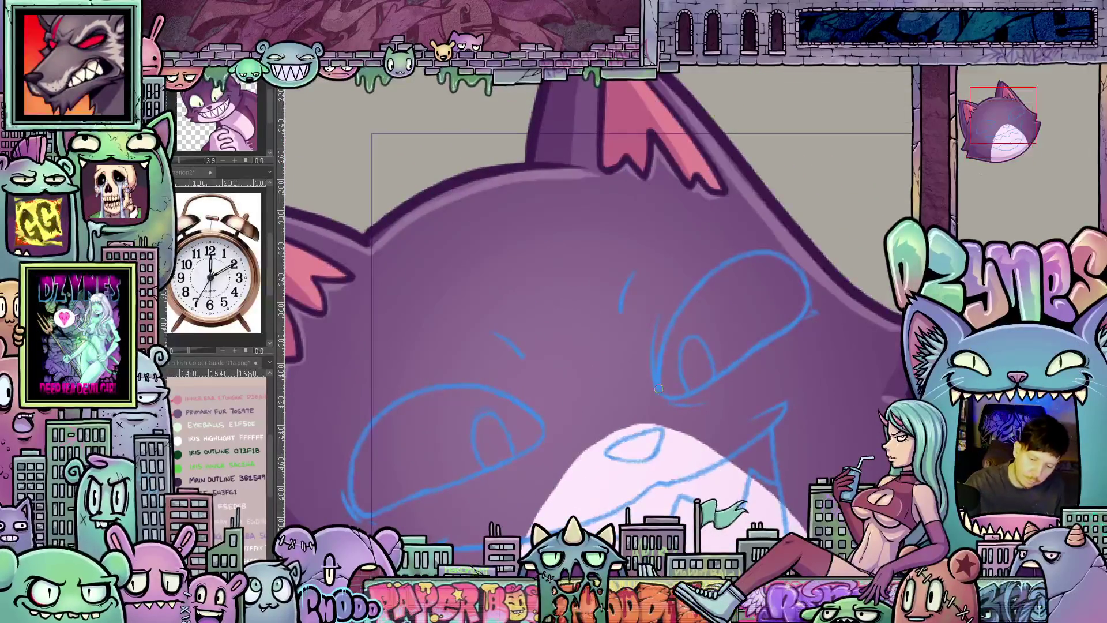
pyautogui.moveTo(659, 393)
pyautogui.mouseDown()
pyautogui.moveTo(668, 334)
pyautogui.moveTo(688, 299)
pyautogui.mouseUp()
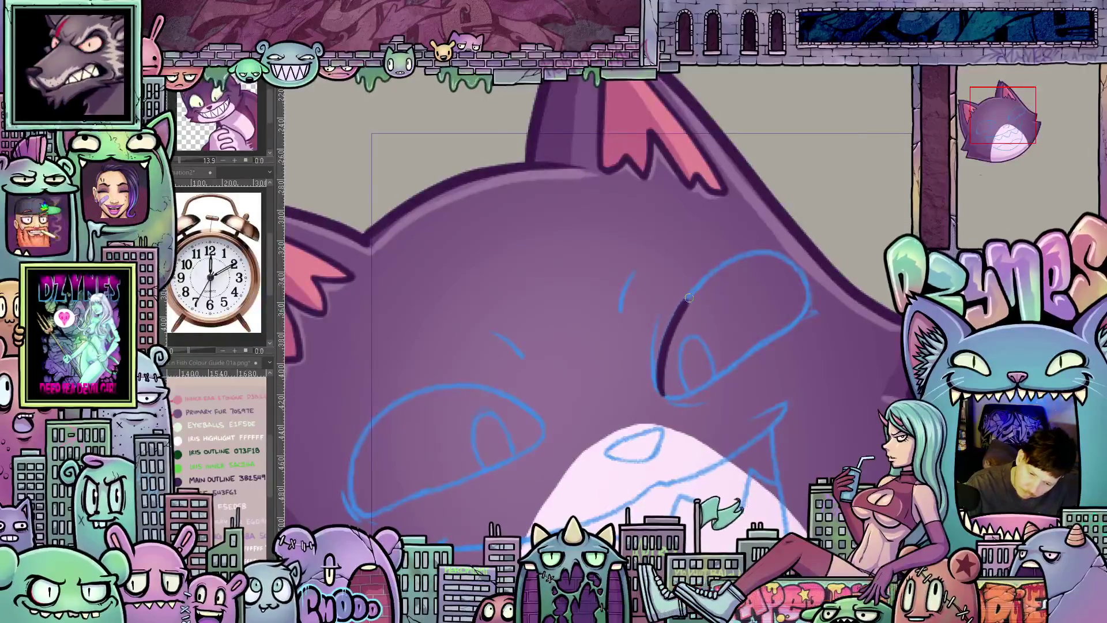
pyautogui.moveTo(766, 251); pyautogui.dragTo(783, 257)
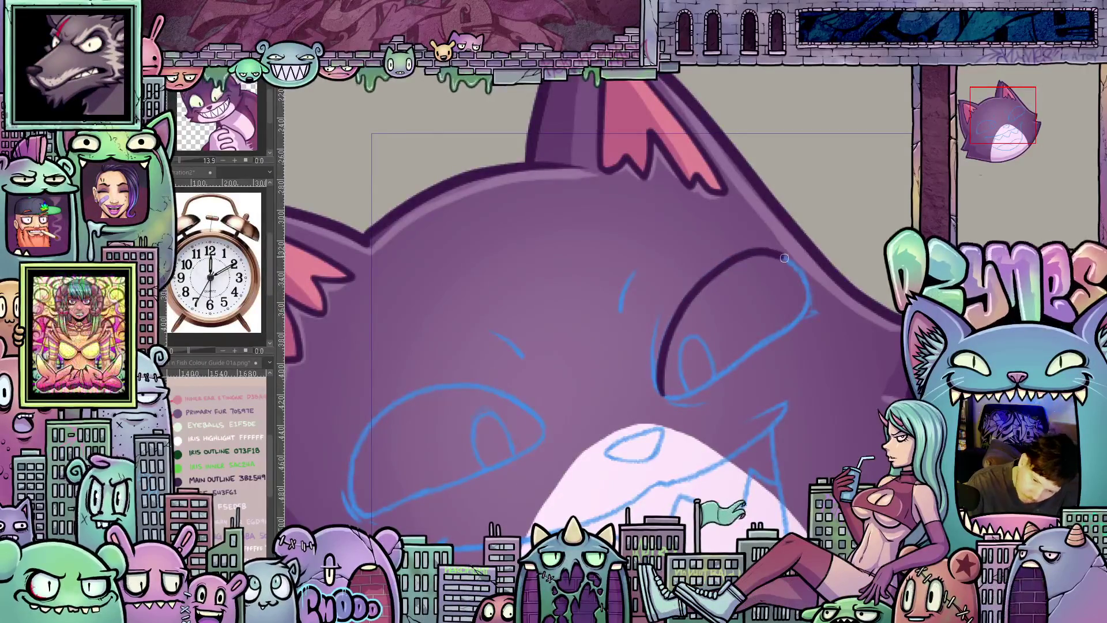
pyautogui.moveTo(798, 317)
pyautogui.mouseDown()
pyautogui.moveTo(683, 396)
pyautogui.moveTo(652, 356)
pyautogui.moveTo(656, 316)
pyautogui.mouseUp()
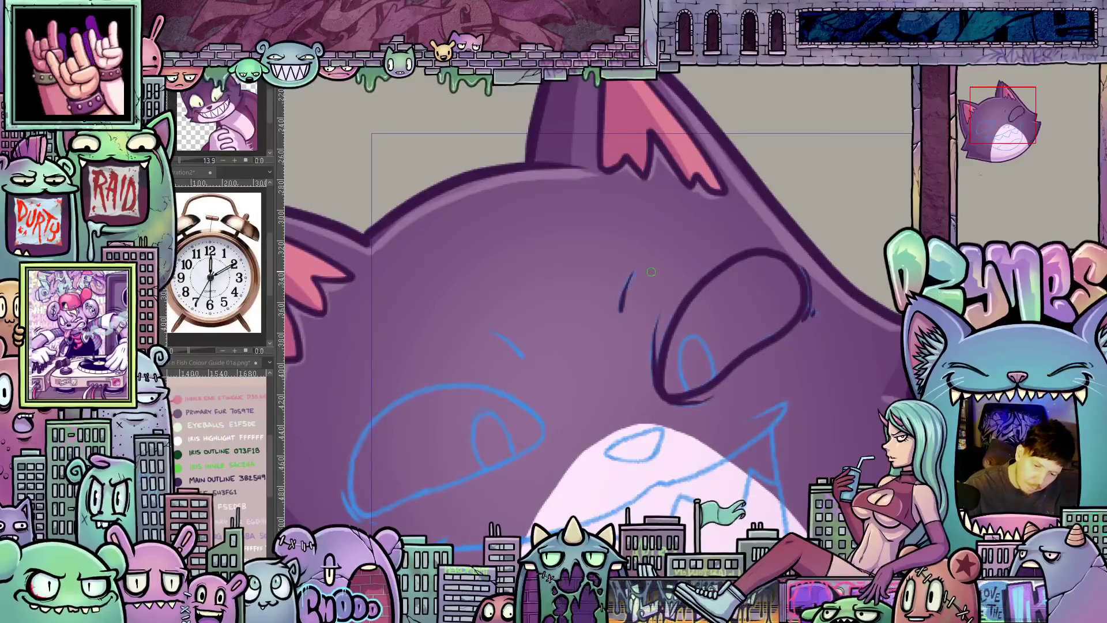
# - Ink the lower and surrounding outline of the left eye in dark purple
pyautogui.moveTo(626, 292); pyautogui.dragTo(679, 504)
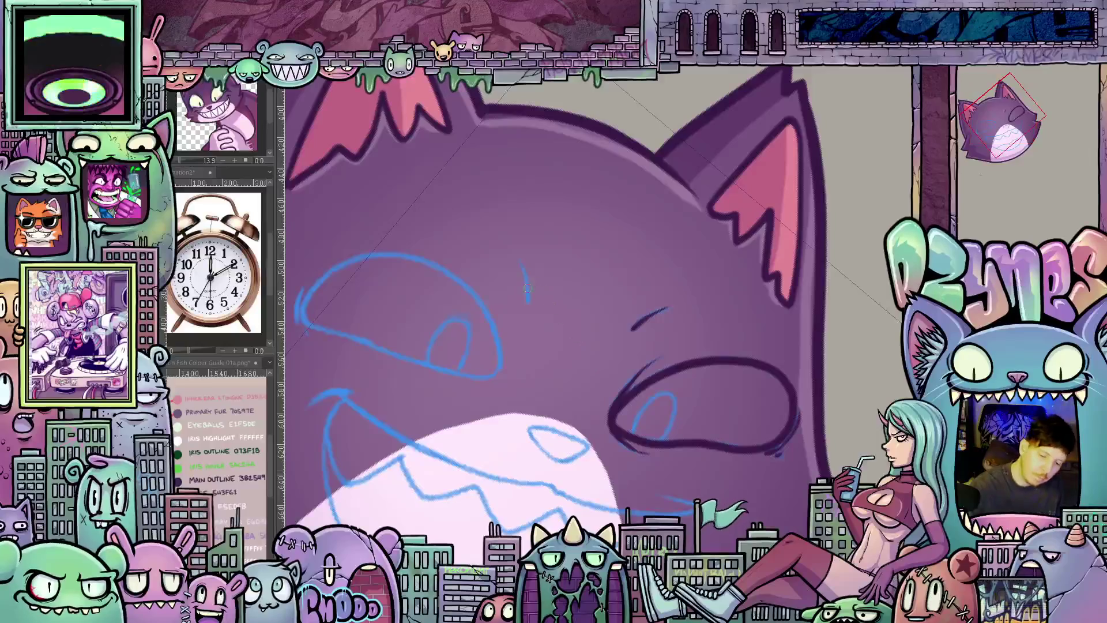
pyautogui.moveTo(692, 329)
pyautogui.mouseDown()
pyautogui.moveTo(740, 360)
pyautogui.moveTo(677, 319)
pyautogui.moveTo(641, 314)
pyautogui.mouseUp()
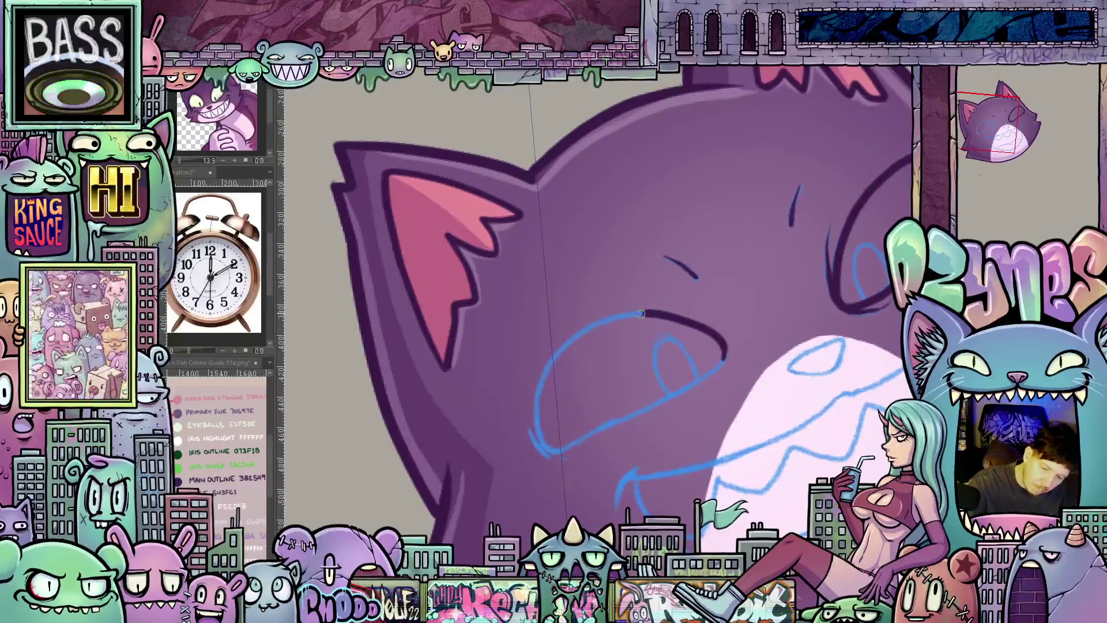
pyautogui.moveTo(558, 355); pyautogui.dragTo(542, 380)
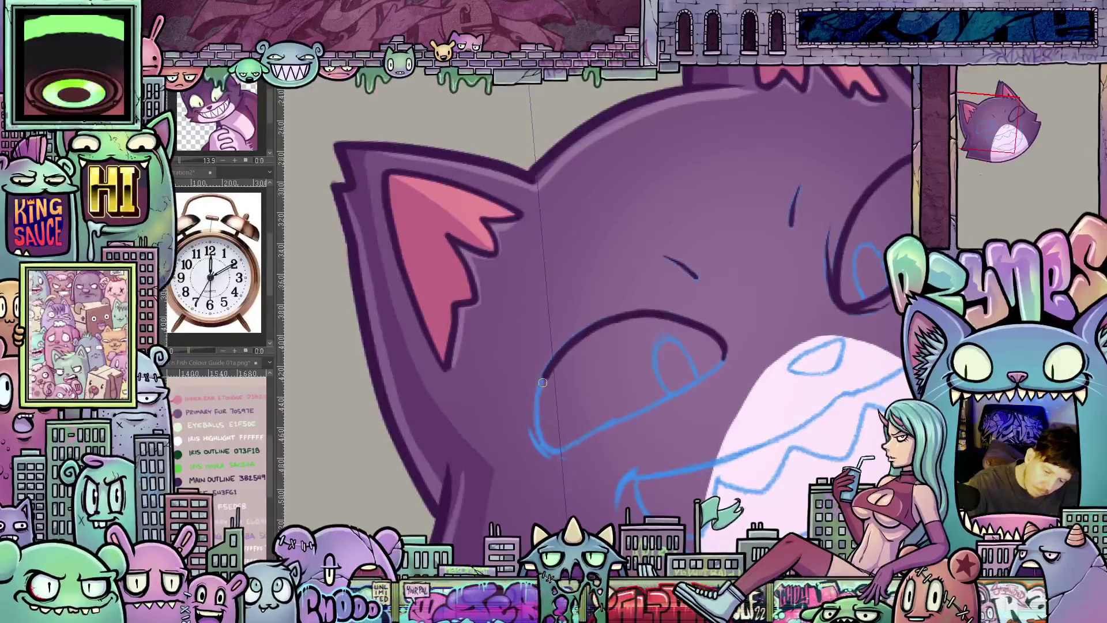
pyautogui.moveTo(537, 420); pyautogui.dragTo(562, 452)
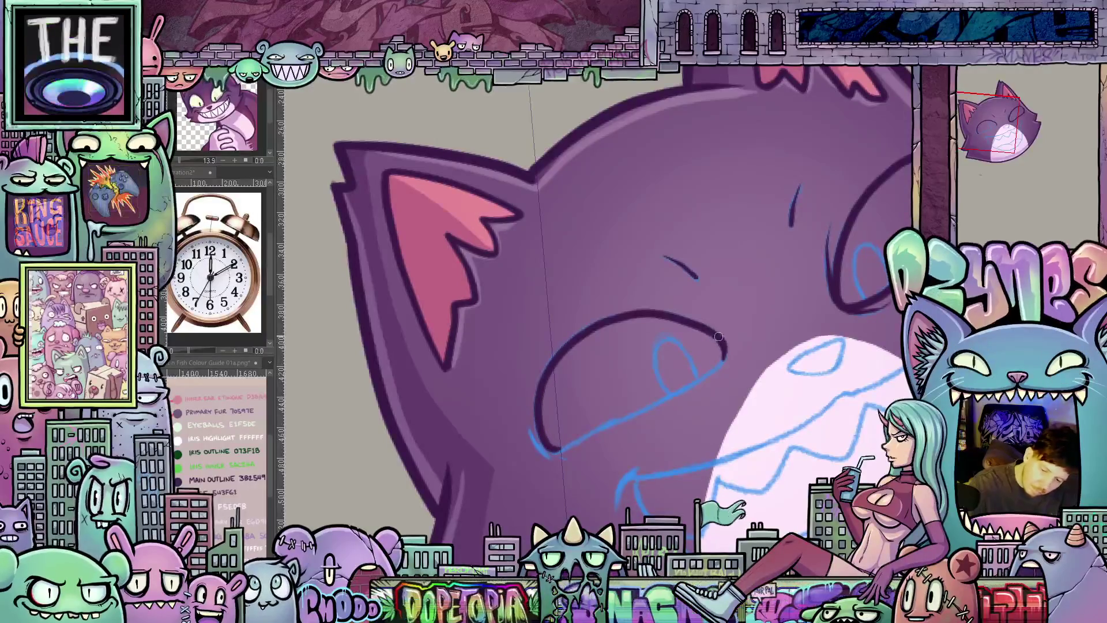
pyautogui.moveTo(726, 355); pyautogui.dragTo(650, 402)
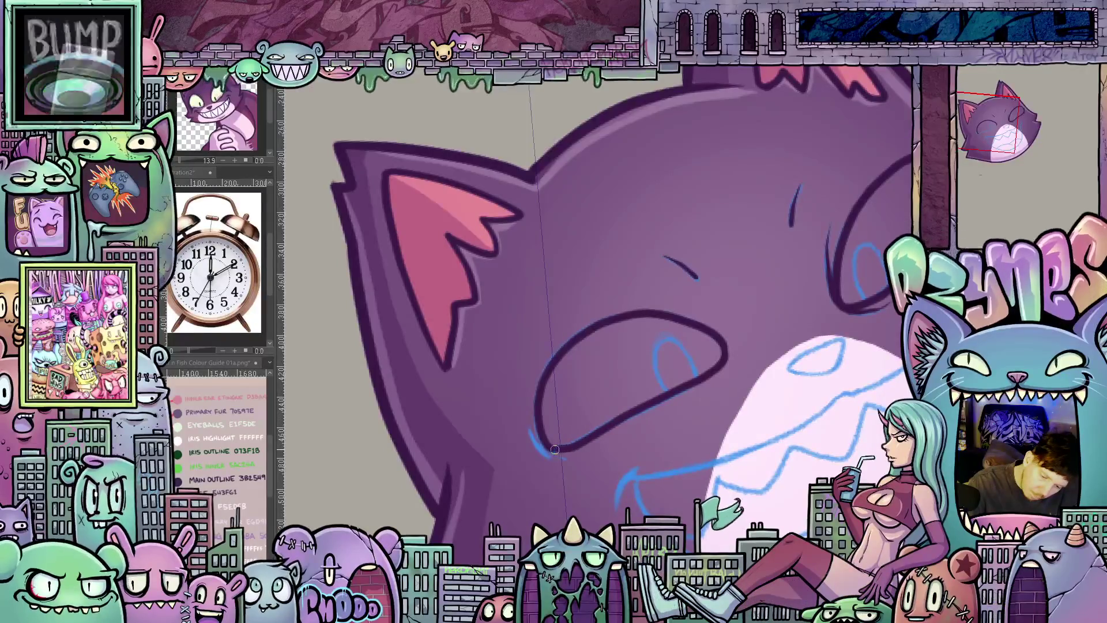
# - Add the short stroke at the eye's left edge and level the view on the whole face
pyautogui.press('^')
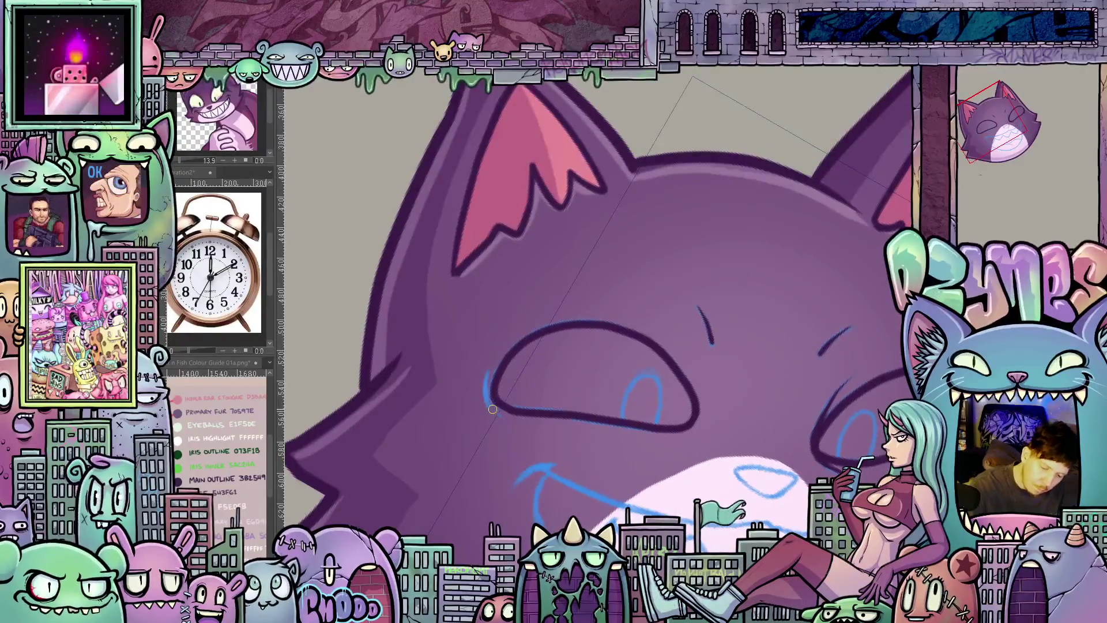
pyautogui.moveTo(492, 408); pyautogui.dragTo(489, 373)
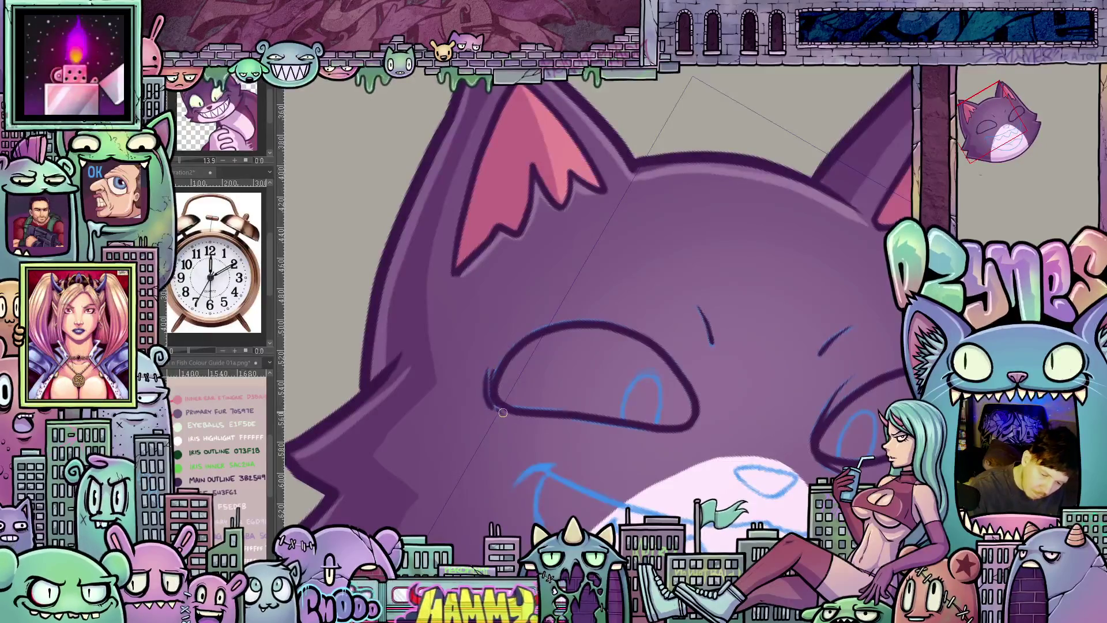
pyautogui.hotkey('shift', 'space')
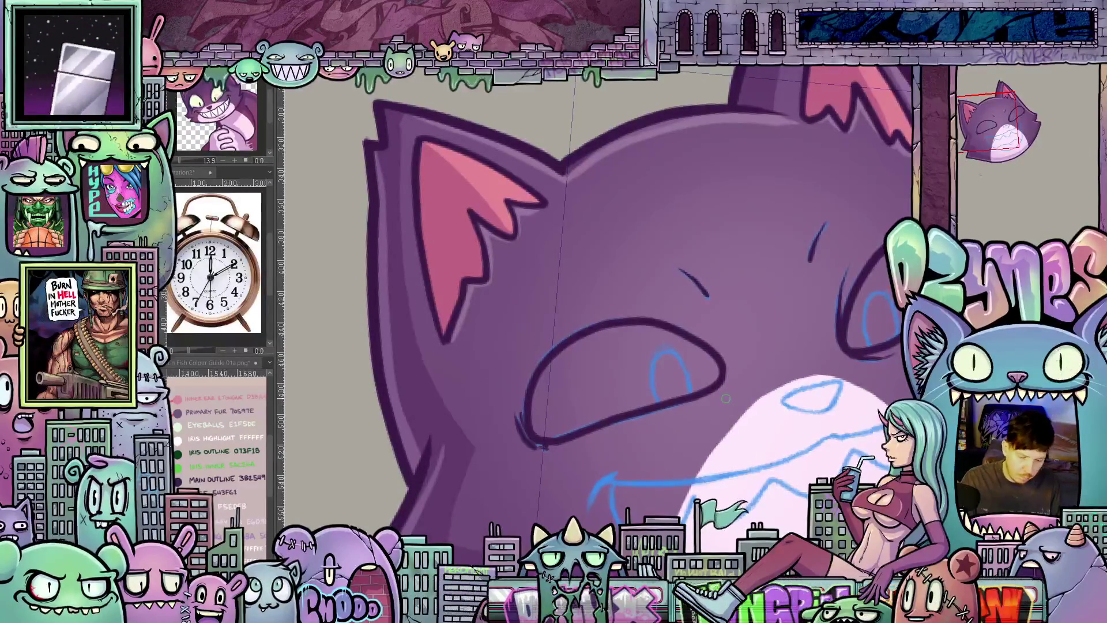
pyautogui.hotkey('ctrl', ',')
pyautogui.hotkey('ctrl', ',')
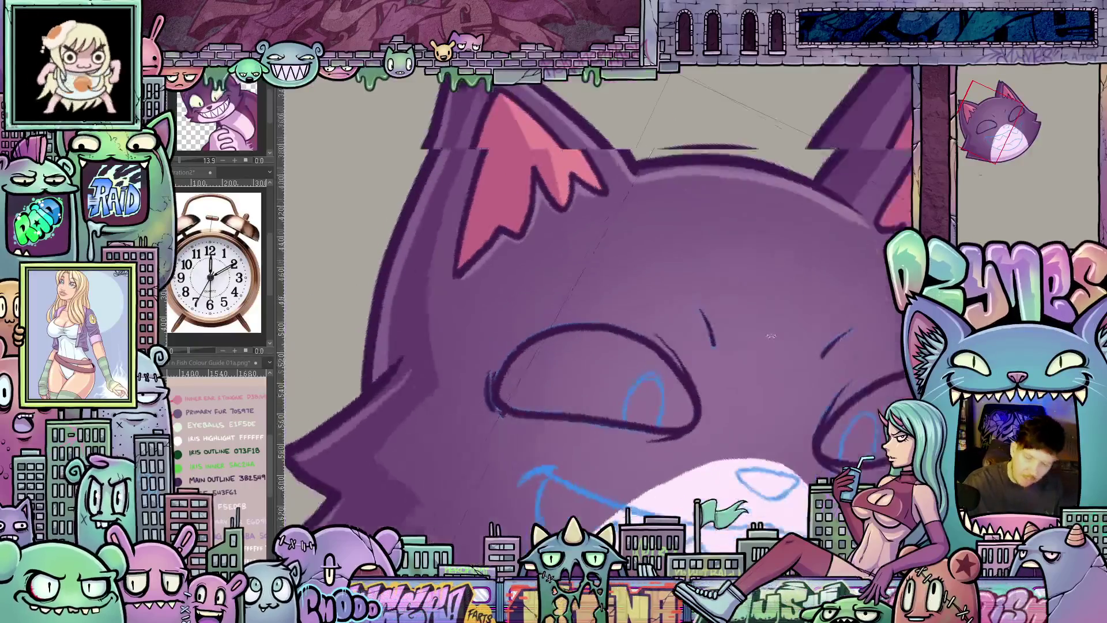
pyautogui.moveTo(693, 450)
pyautogui.mouseDown()
pyautogui.moveTo(831, 454)
pyautogui.moveTo(816, 423)
pyautogui.moveTo(786, 404)
pyautogui.mouseUp()
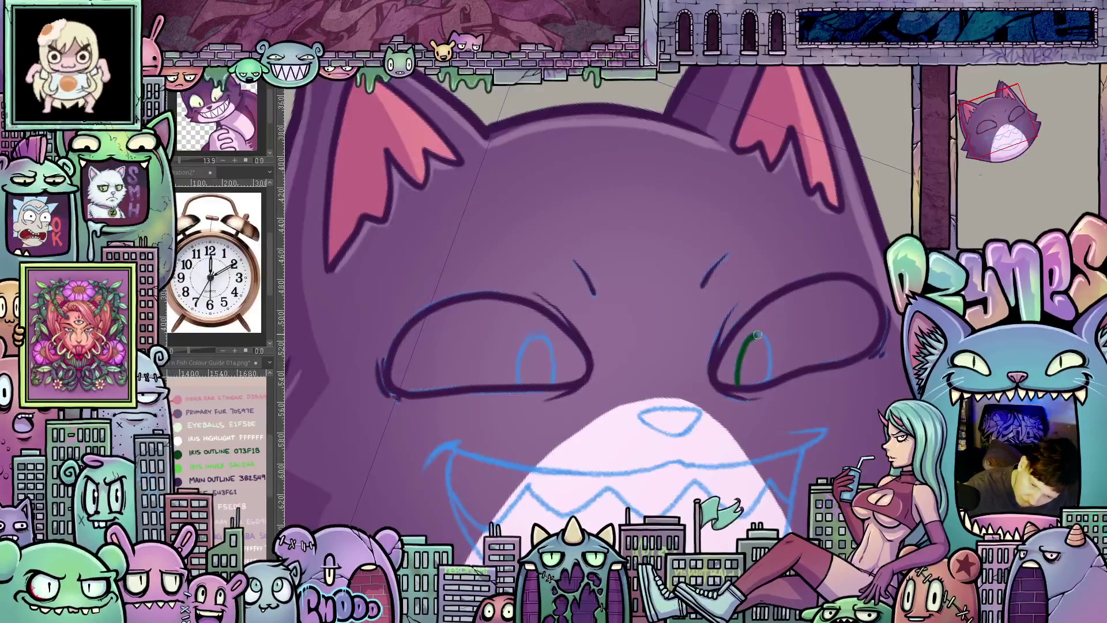
# - Paint a green iris inside the right eye and then the left eye
pyautogui.moveTo(749, 339)
pyautogui.mouseDown()
pyautogui.moveTo(742, 361)
pyautogui.moveTo(768, 370)
pyautogui.moveTo(767, 383)
pyautogui.mouseUp()
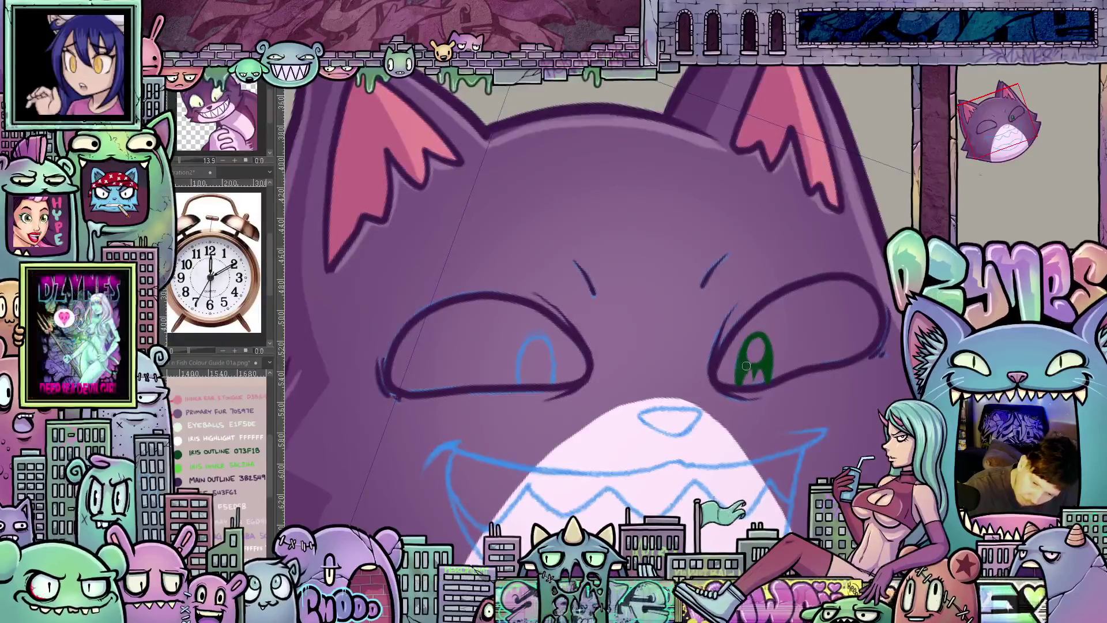
pyautogui.moveTo(740, 383); pyautogui.dragTo(826, 362)
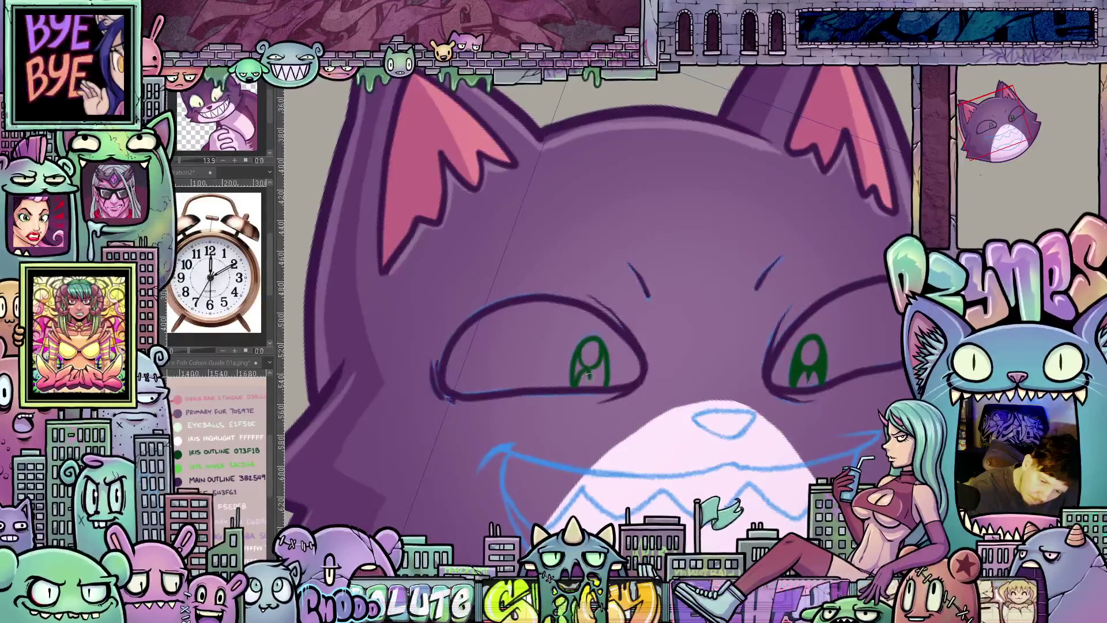
pyautogui.moveTo(589, 374); pyautogui.dragTo(606, 378)
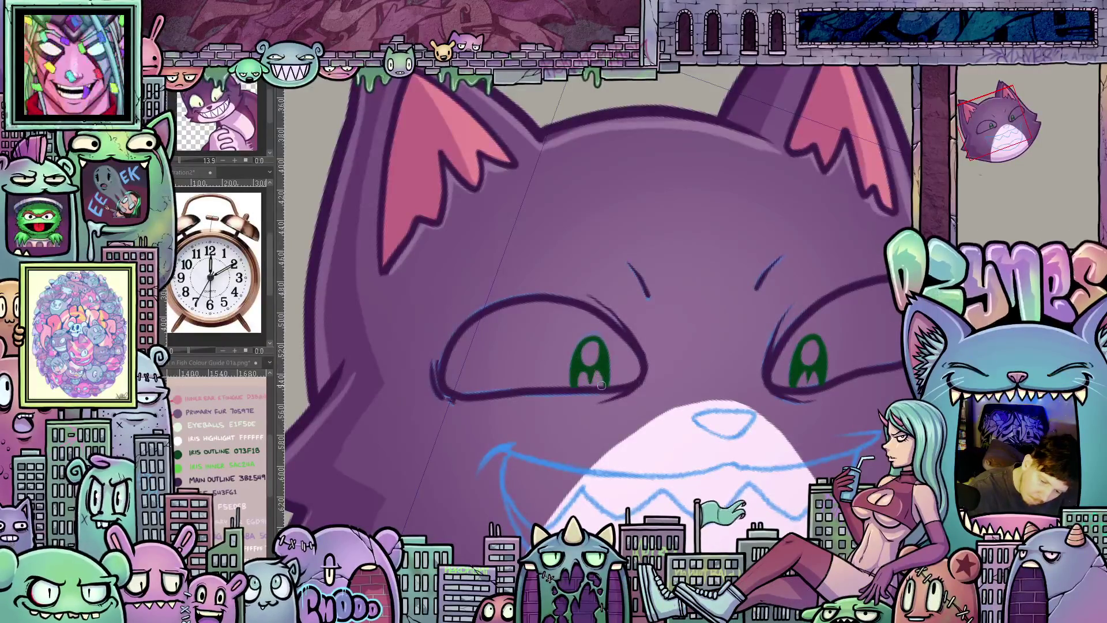
pyautogui.moveTo(797, 477); pyautogui.dragTo(775, 424)
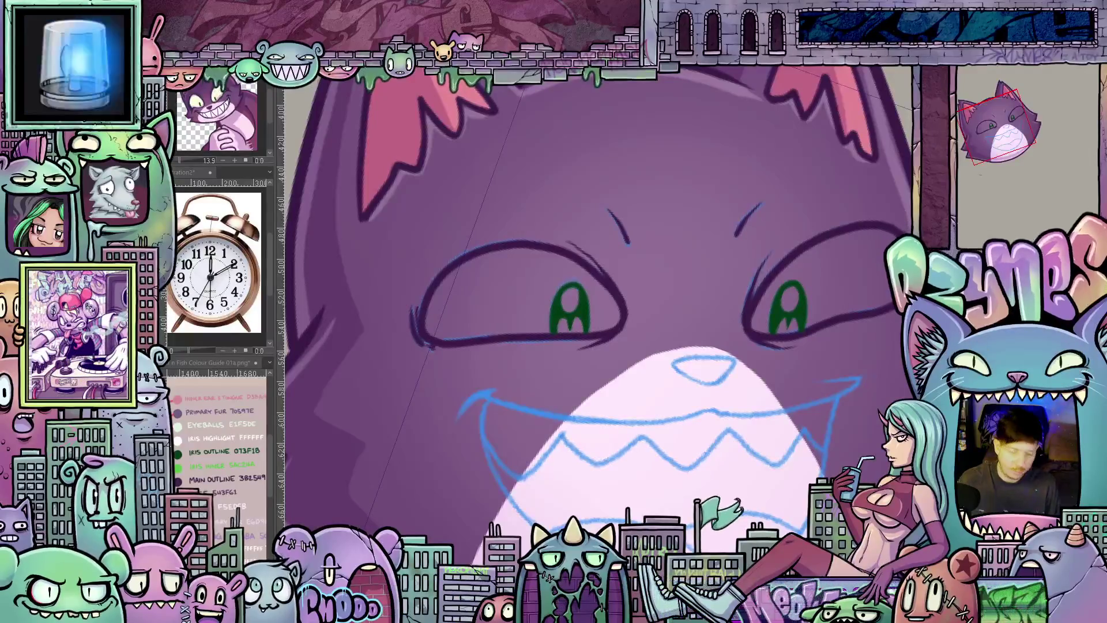
pyautogui.moveTo(804, 438); pyautogui.dragTo(711, 296)
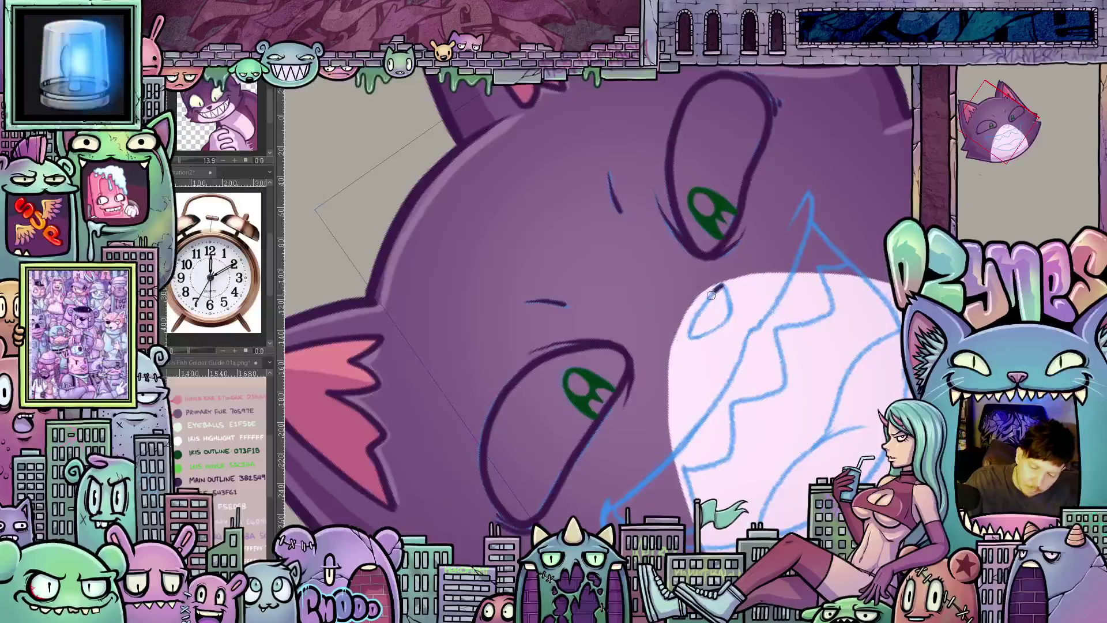
# - Close the eye outline and ink the grin line down toward the right cheek
pyautogui.moveTo(708, 332)
pyautogui.mouseDown()
pyautogui.moveTo(762, 240)
pyautogui.moveTo(736, 334)
pyautogui.moveTo(658, 459)
pyautogui.moveTo(599, 523)
pyautogui.mouseUp()
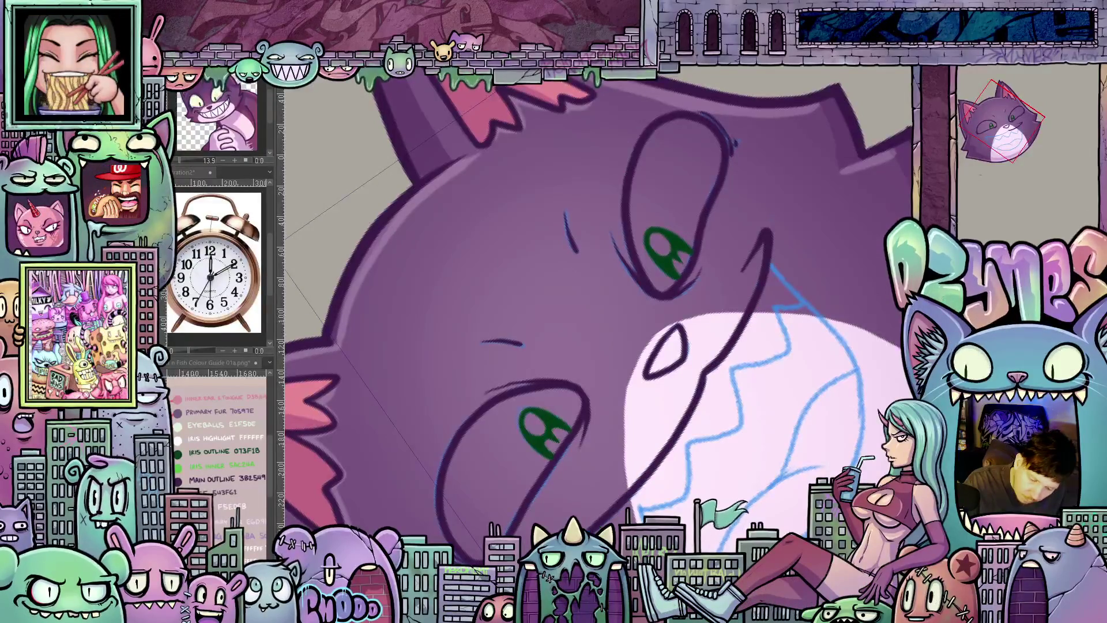
pyautogui.moveTo(605, 485)
pyautogui.mouseDown()
pyautogui.moveTo(548, 405)
pyautogui.moveTo(543, 451)
pyautogui.mouseUp()
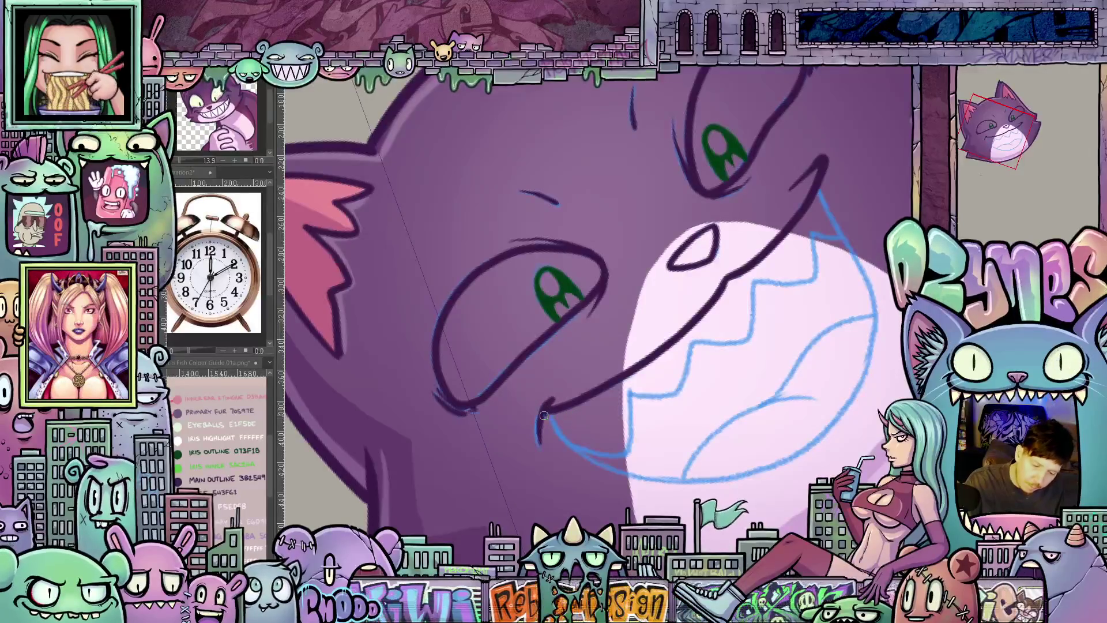
pyautogui.moveTo(570, 415)
pyautogui.mouseDown()
pyautogui.moveTo(667, 490)
pyautogui.moveTo(657, 476)
pyautogui.moveTo(737, 261)
pyautogui.mouseUp()
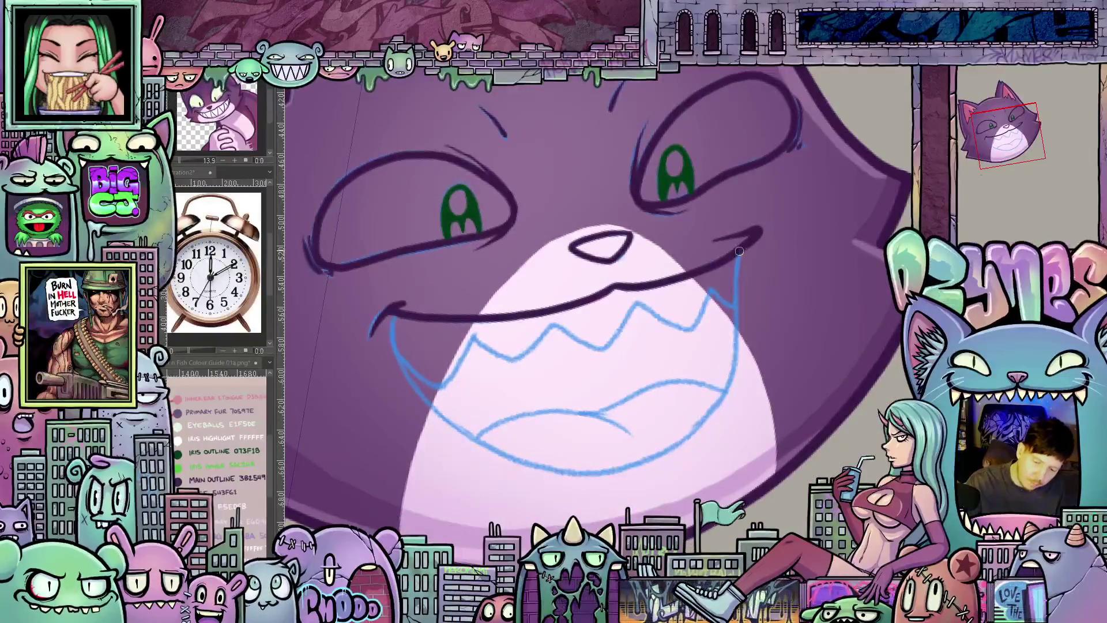
pyautogui.moveTo(733, 340)
pyautogui.mouseDown()
pyautogui.moveTo(708, 417)
pyautogui.moveTo(488, 447)
pyautogui.moveTo(396, 339)
pyautogui.mouseUp()
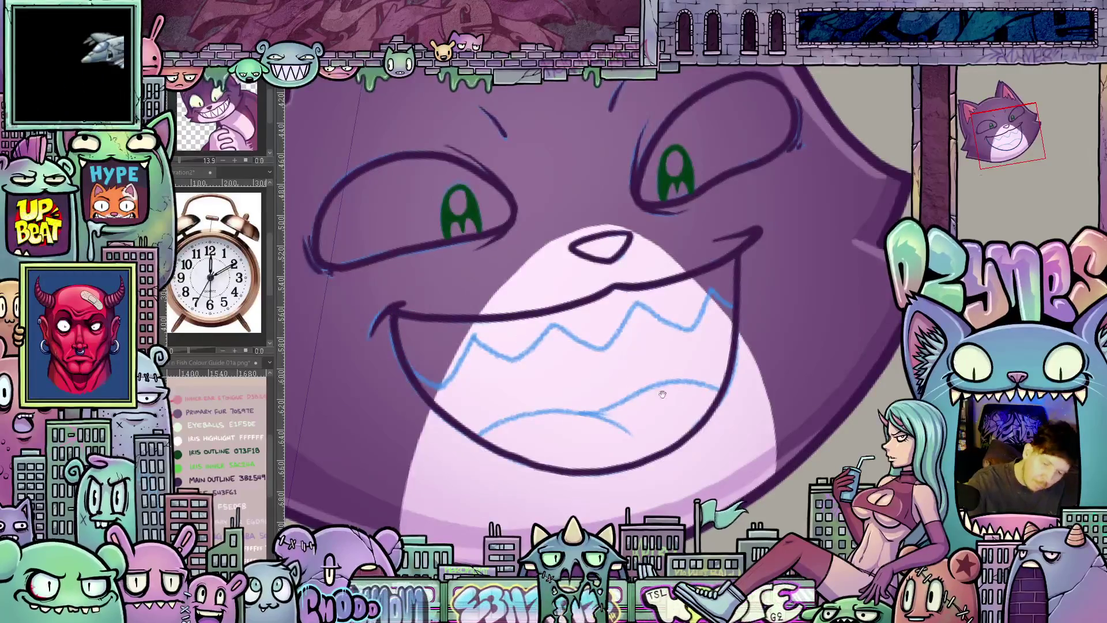
# - Undo a stray cheek stroke and ink the right end of the mouth
pyautogui.moveTo(395, 339); pyautogui.dragTo(411, 374)
pyautogui.moveTo(728, 329); pyautogui.dragTo(717, 355)
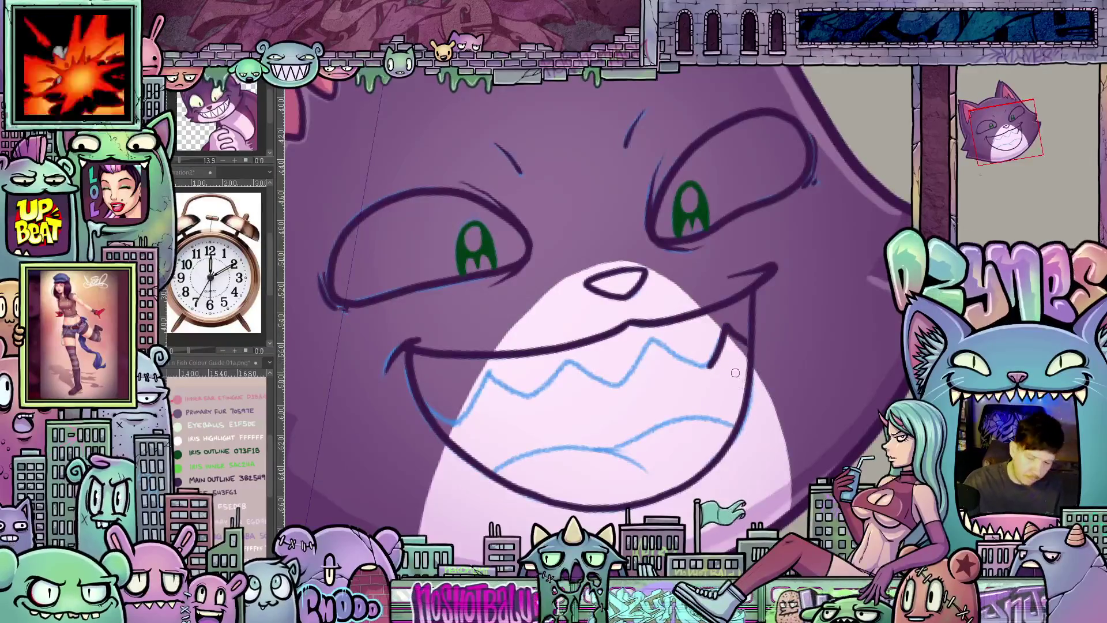
pyautogui.hotkey('ctrl', 'z')
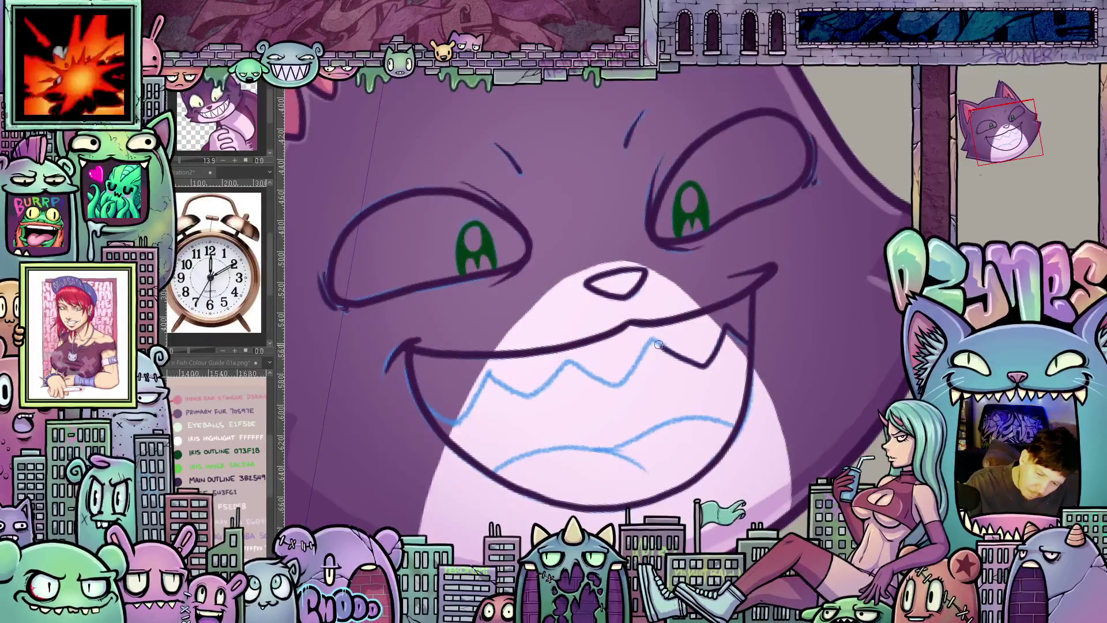
pyautogui.moveTo(659, 344)
pyautogui.mouseDown()
pyautogui.moveTo(629, 371)
pyautogui.moveTo(489, 375)
pyautogui.moveTo(456, 424)
pyautogui.mouseUp()
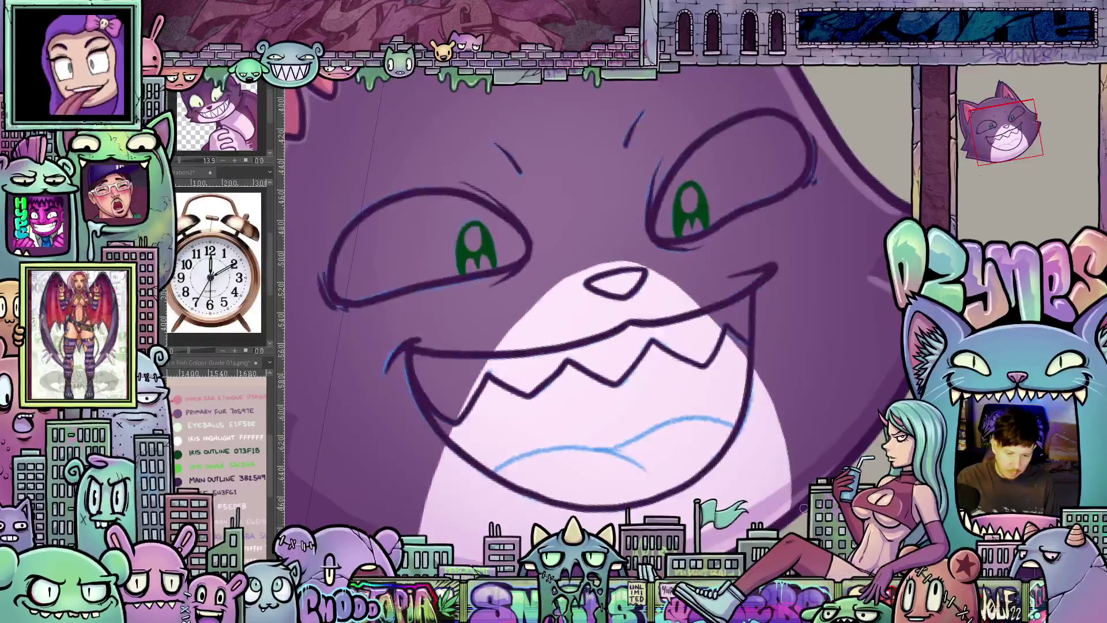
# - Rotate the view sideways over the teeth and back upright
pyautogui.moveTo(790, 504); pyautogui.dragTo(738, 274)
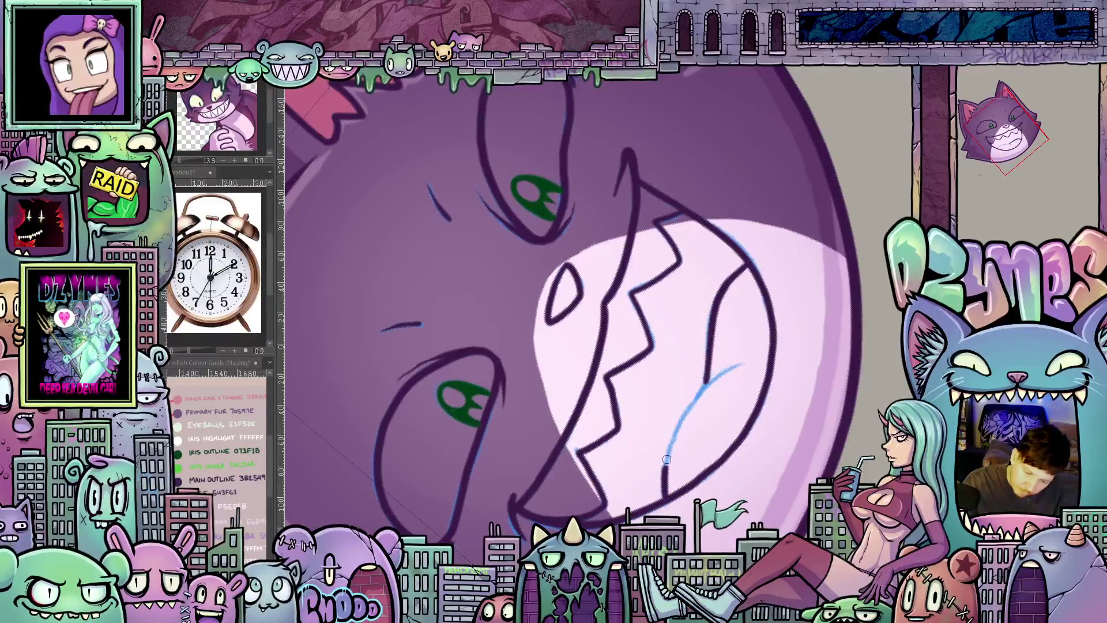
pyautogui.moveTo(823, 297); pyautogui.dragTo(752, 485)
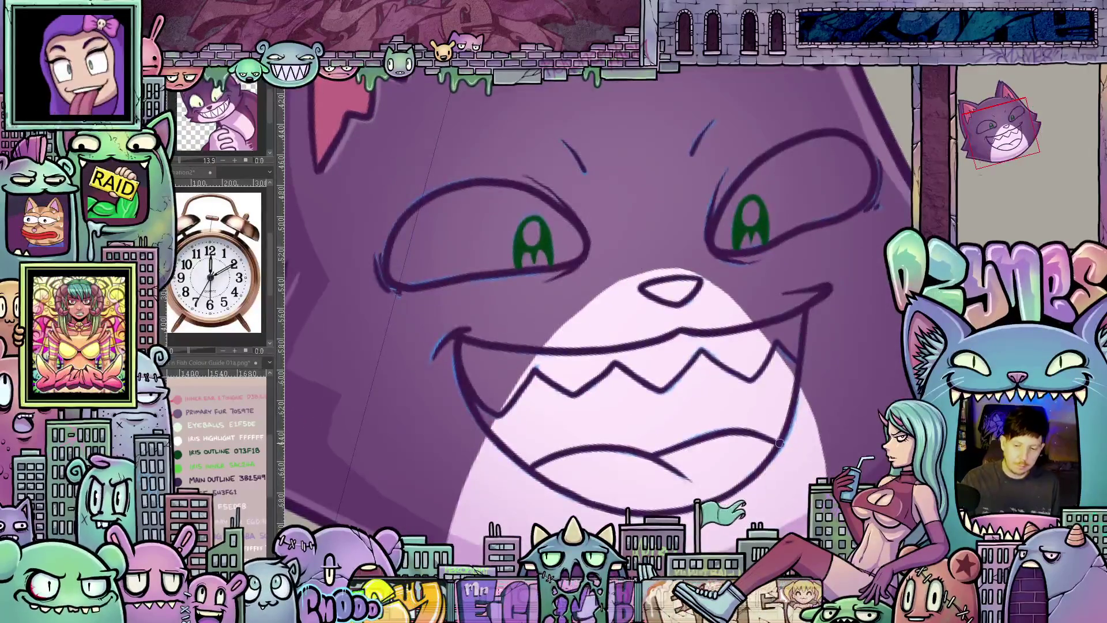
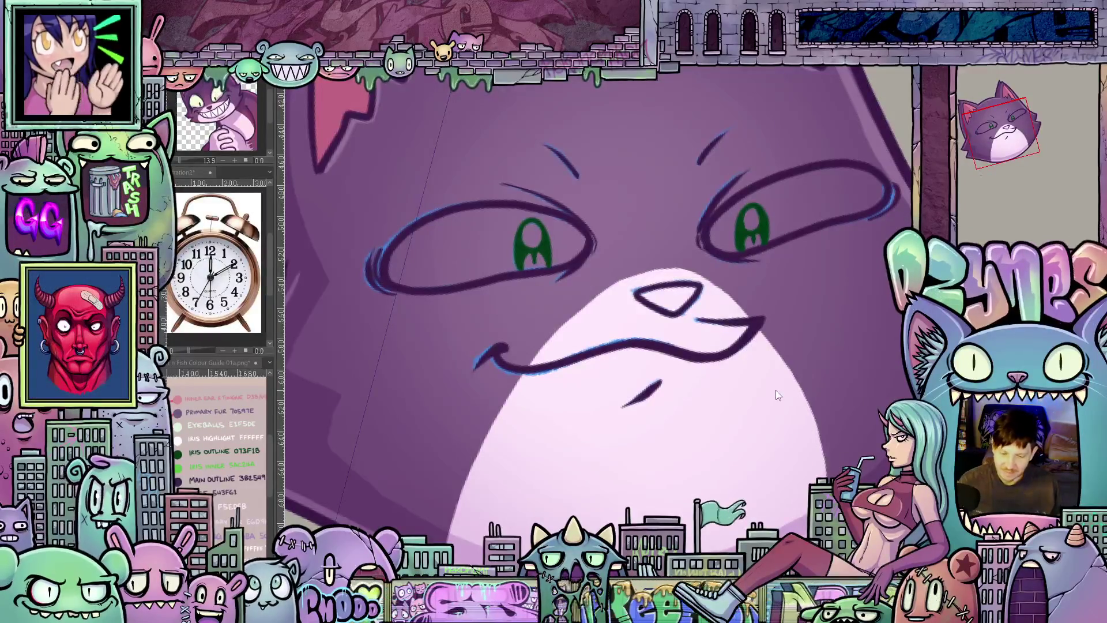
pyautogui.scroll(-2, 775, 390)
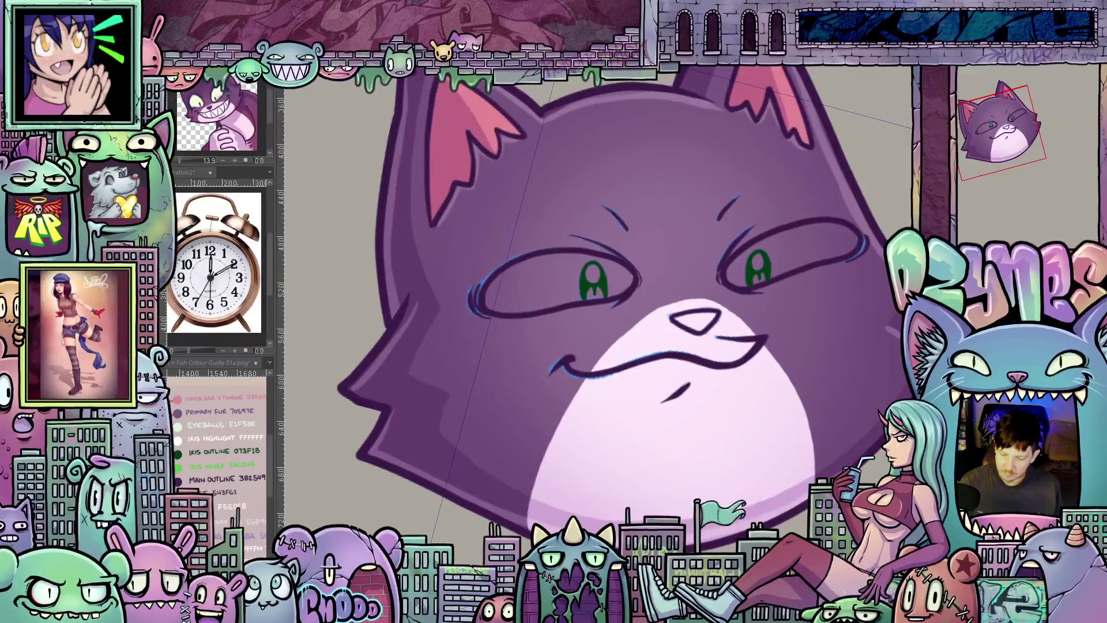
# - Show only the blue rough sketch of the toothy-grin cat, hiding its line art and green irises
pyautogui.hotkey('ctrl', 'z')
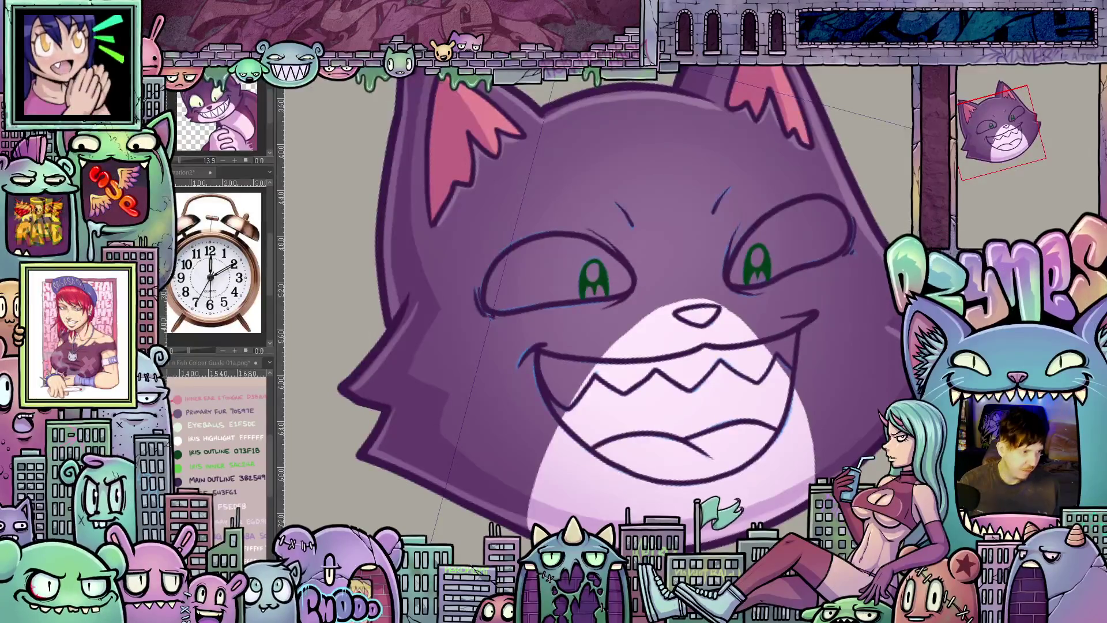
pyautogui.hotkey('ctrl', 'z')
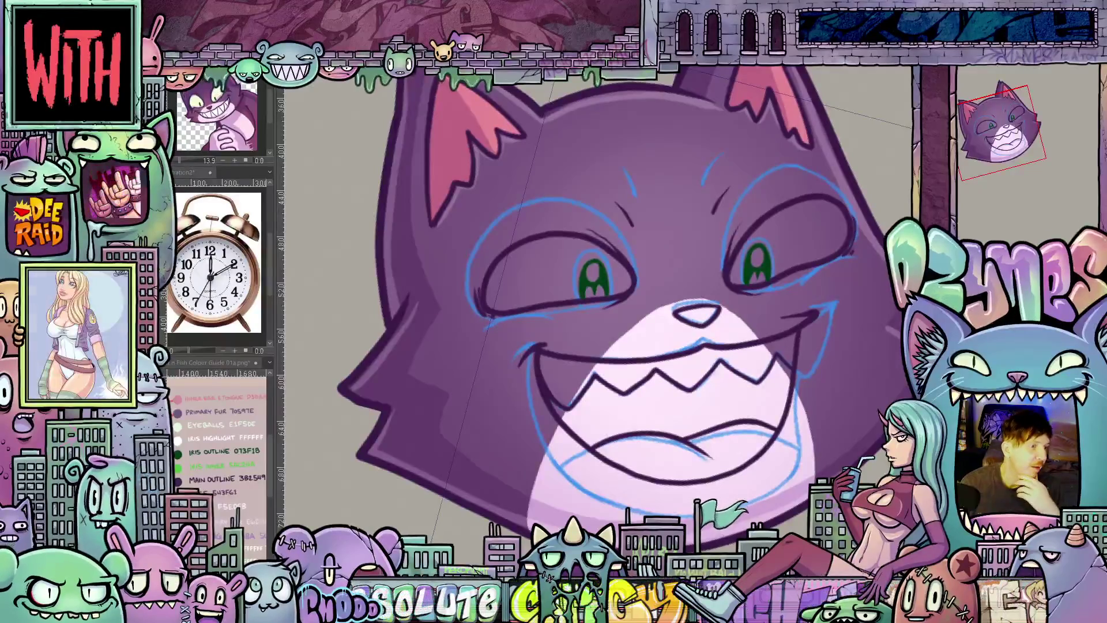
pyautogui.hotkey('ctrl', 'z')
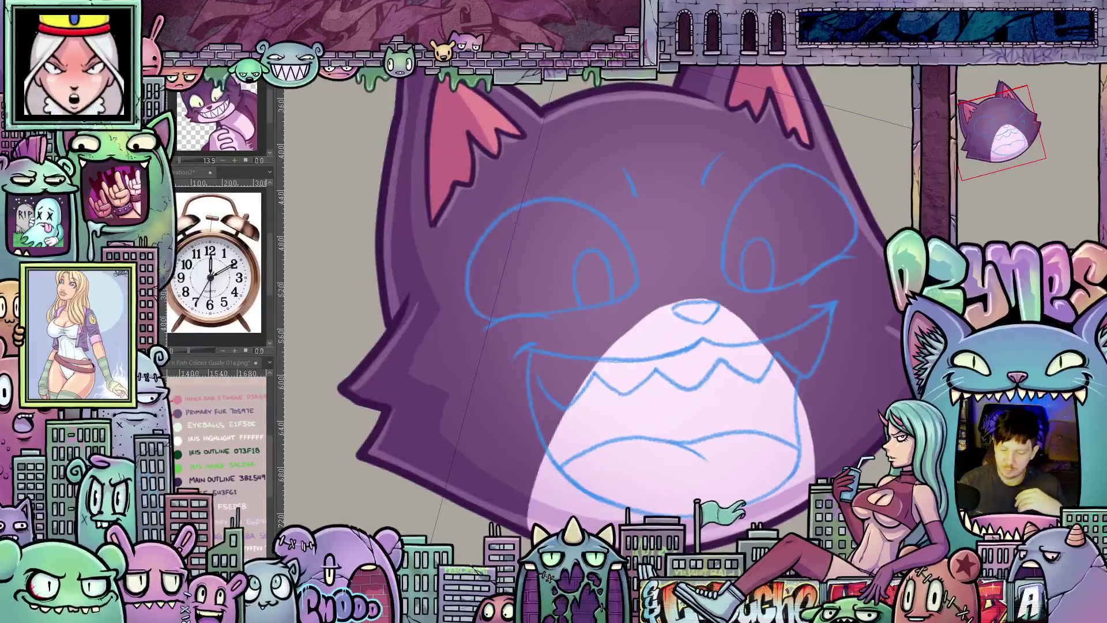
pyautogui.scroll(2, 751, 286)
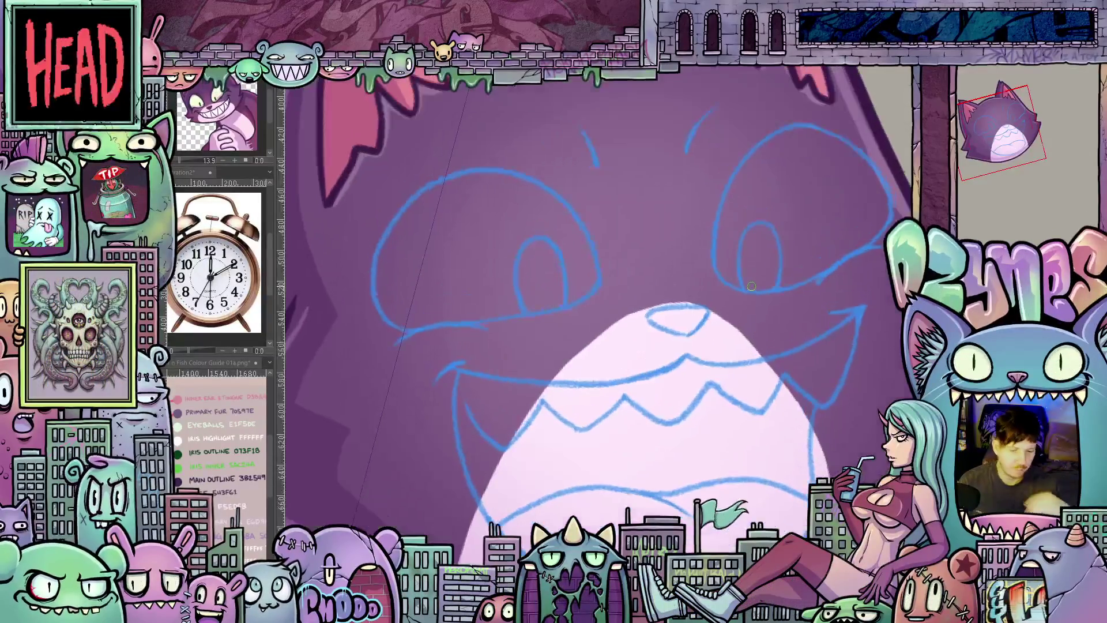
# - Extend the dark outline of the right eye upward over its blue sketch
pyautogui.moveTo(751, 285); pyautogui.dragTo(685, 412)
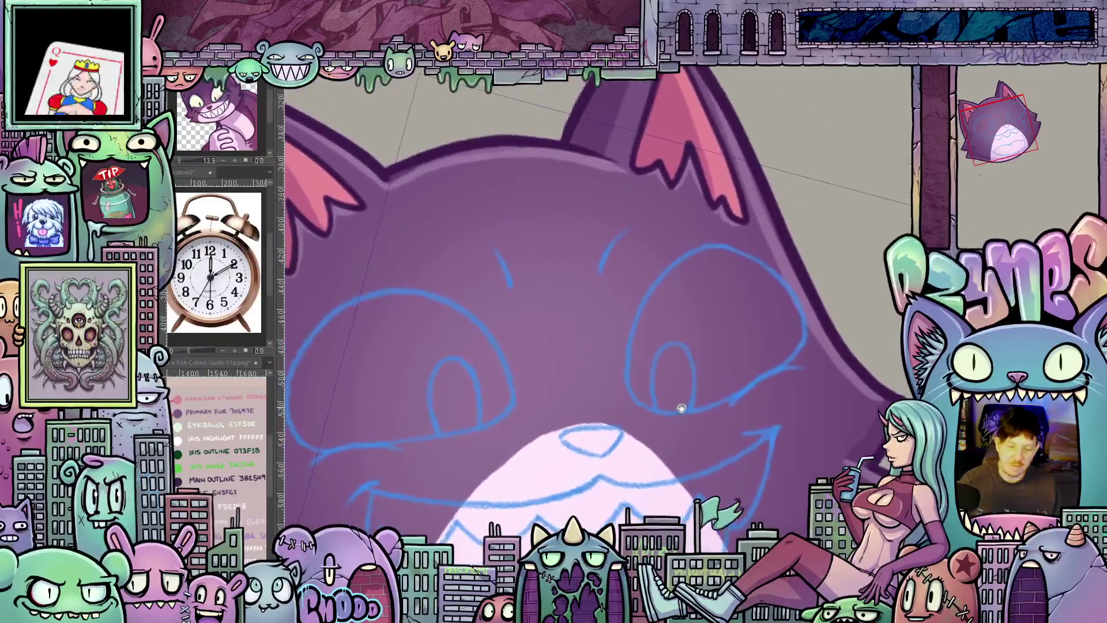
pyautogui.moveTo(727, 459); pyautogui.dragTo(728, 485)
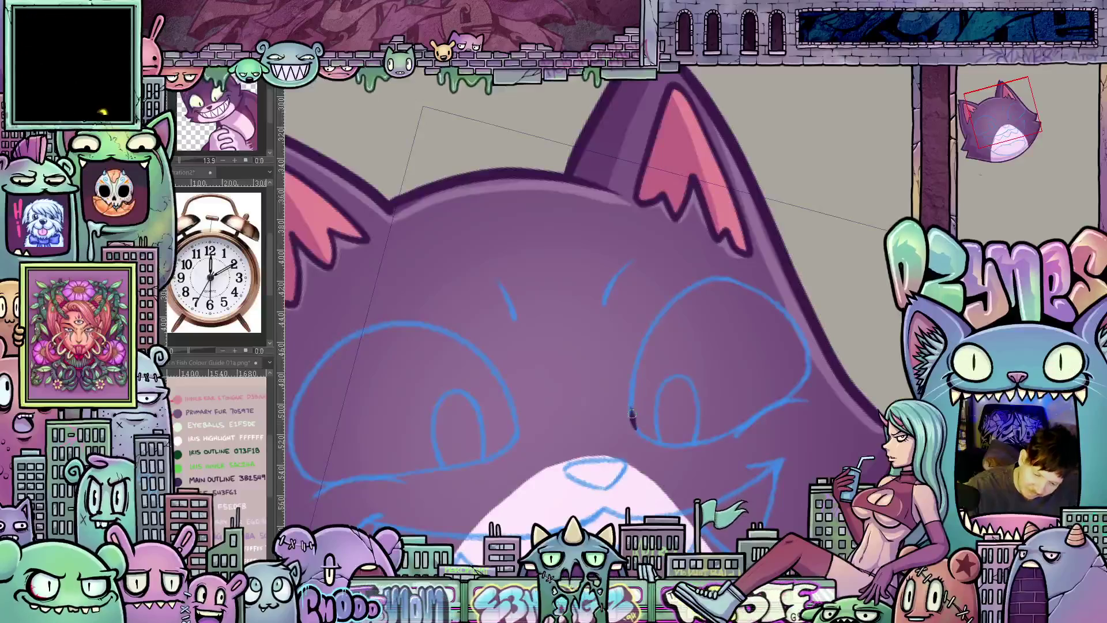
pyautogui.moveTo(632, 404); pyautogui.dragTo(642, 346)
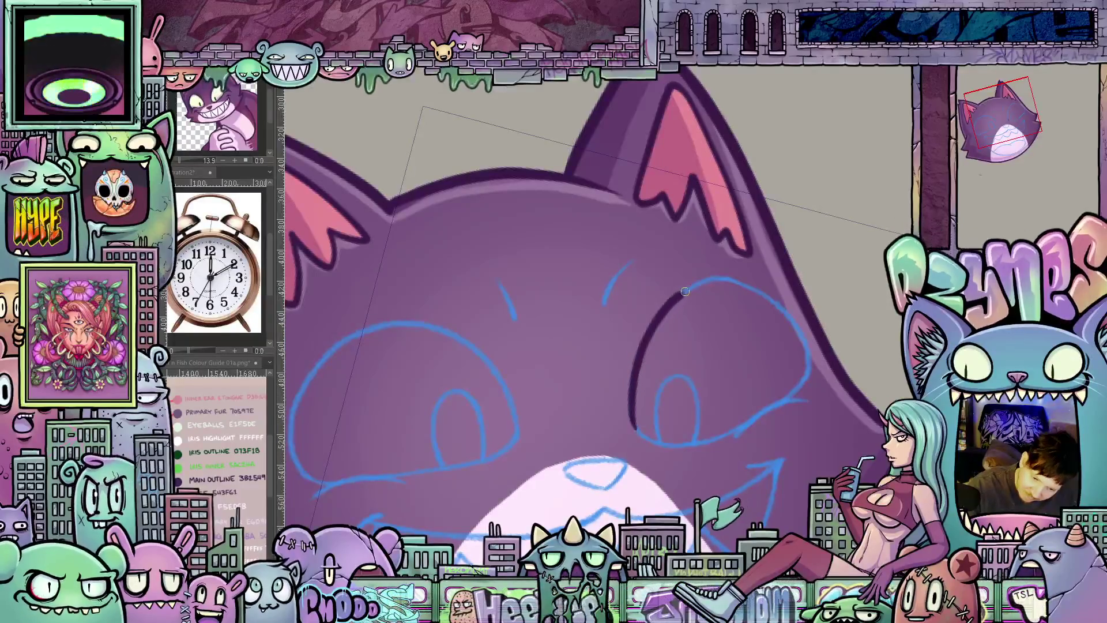
pyautogui.moveTo(762, 321)
pyautogui.mouseDown()
pyautogui.moveTo(728, 355)
pyautogui.moveTo(762, 434)
pyautogui.mouseUp()
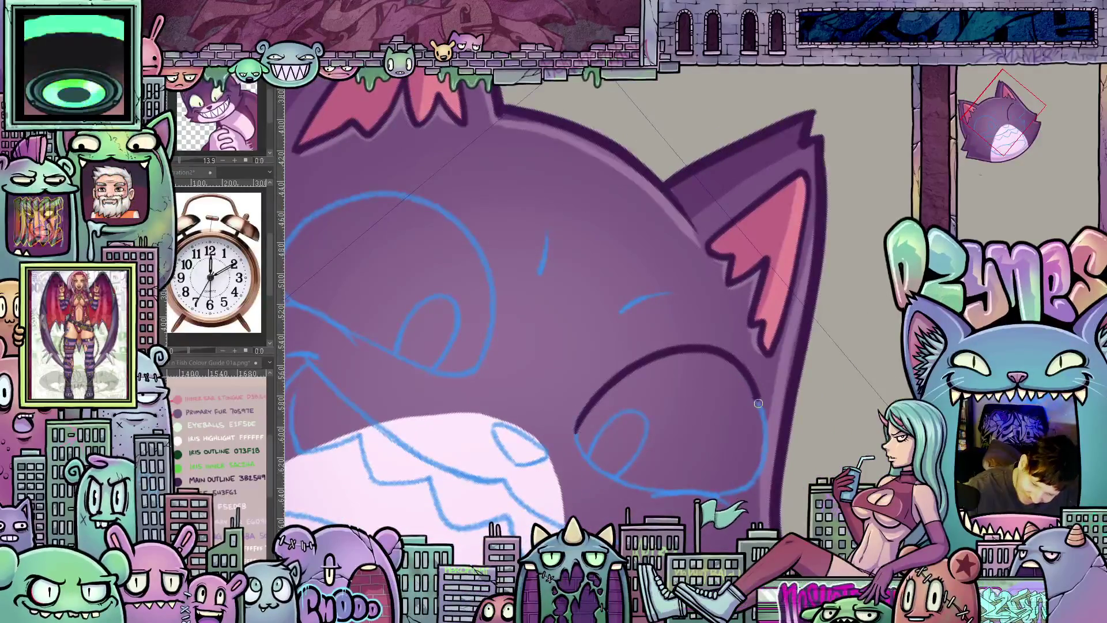
pyautogui.moveTo(749, 483); pyautogui.dragTo(807, 316)
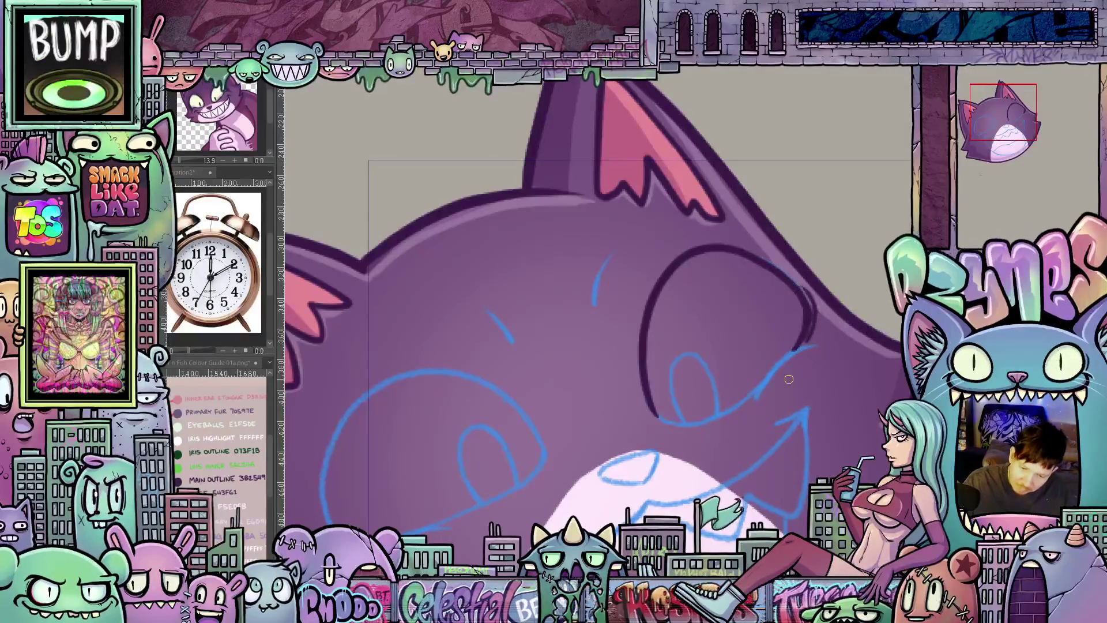
pyautogui.moveTo(800, 288); pyautogui.dragTo(763, 372)
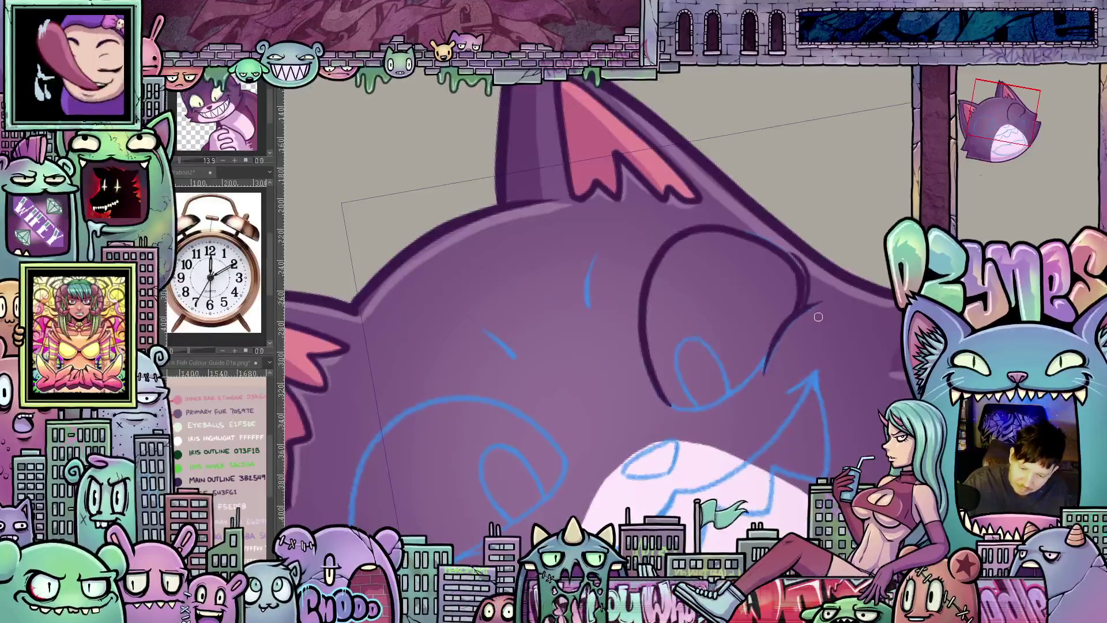
pyautogui.moveTo(787, 389)
pyautogui.mouseDown()
pyautogui.moveTo(698, 379)
pyautogui.moveTo(757, 332)
pyautogui.mouseUp()
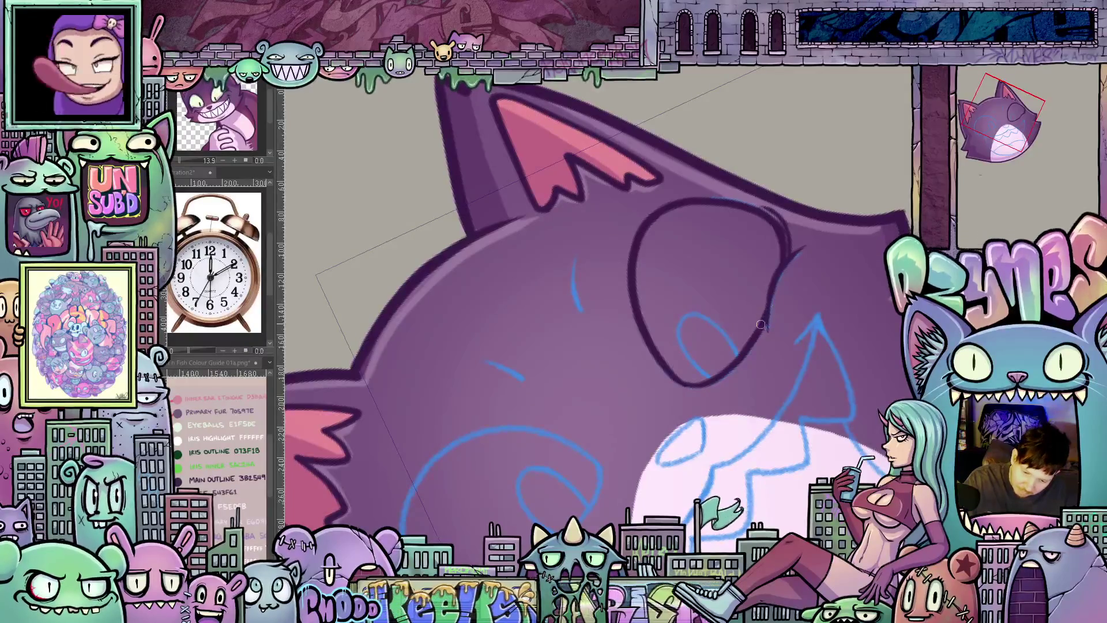
# - Ink the dark outline over the upper-left eye sketch
pyautogui.press('r')
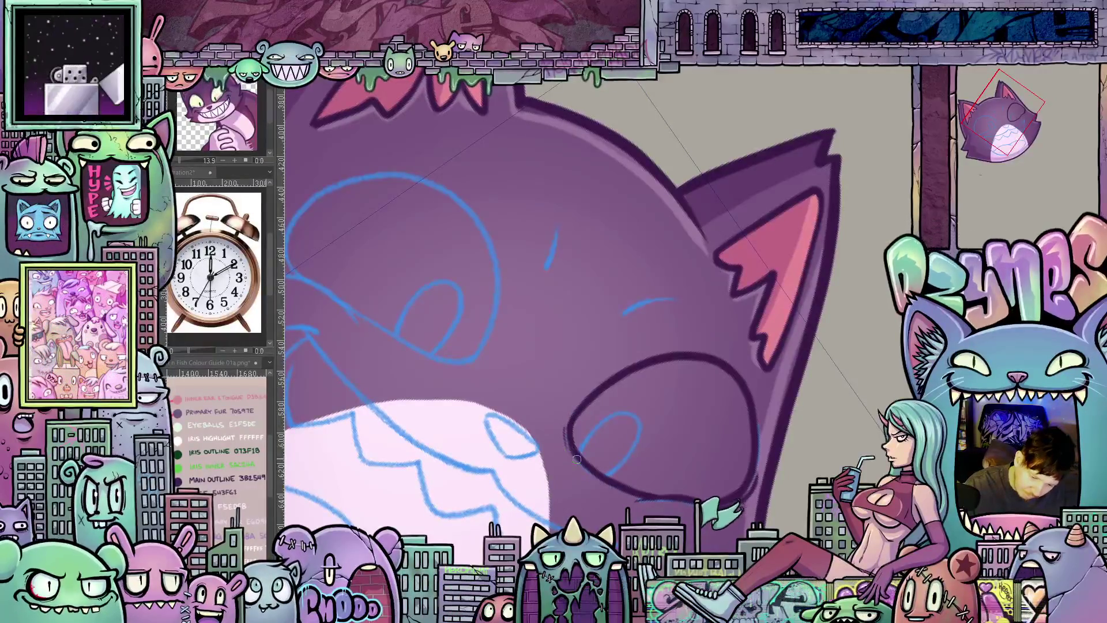
pyautogui.moveTo(565, 428); pyautogui.dragTo(814, 378)
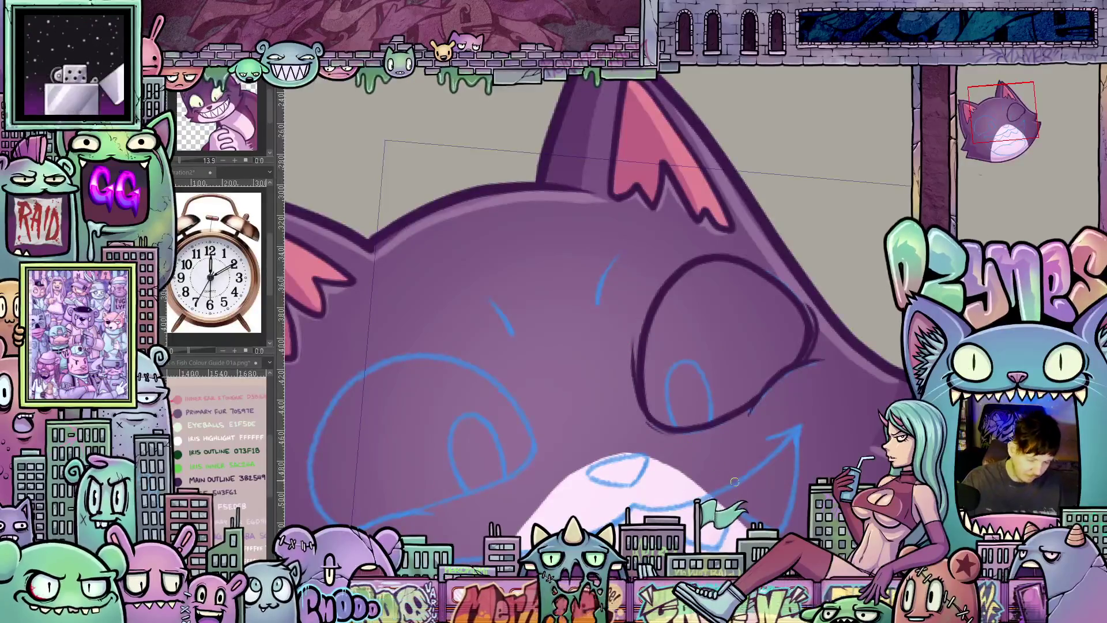
pyautogui.moveTo(693, 389); pyautogui.dragTo(703, 377)
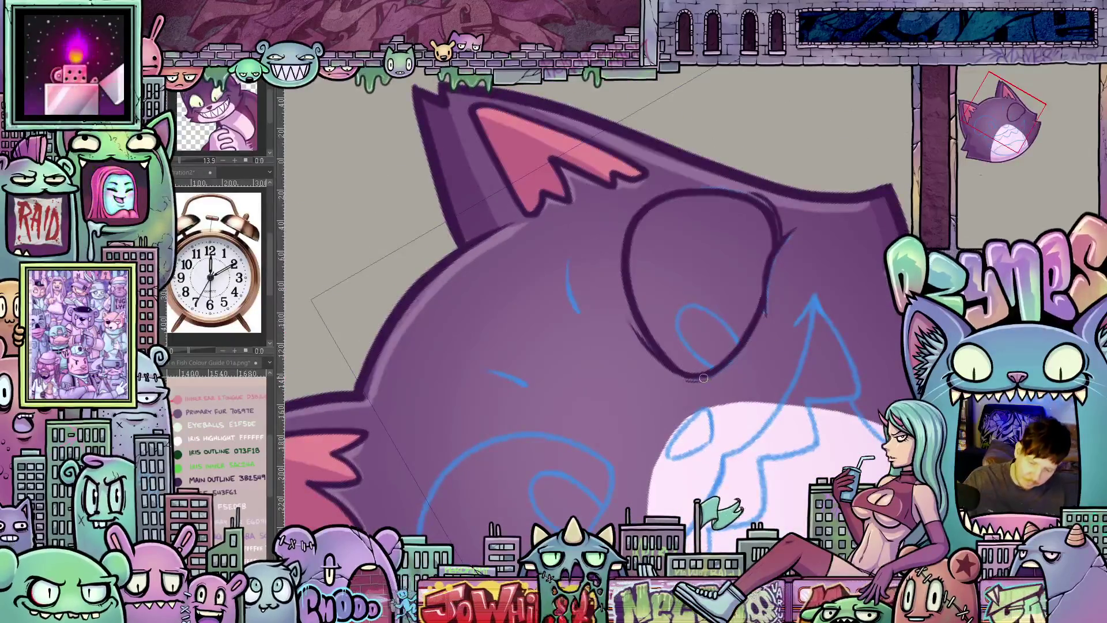
pyautogui.moveTo(702, 377)
pyautogui.mouseDown()
pyautogui.moveTo(727, 363)
pyautogui.moveTo(606, 329)
pyautogui.mouseUp()
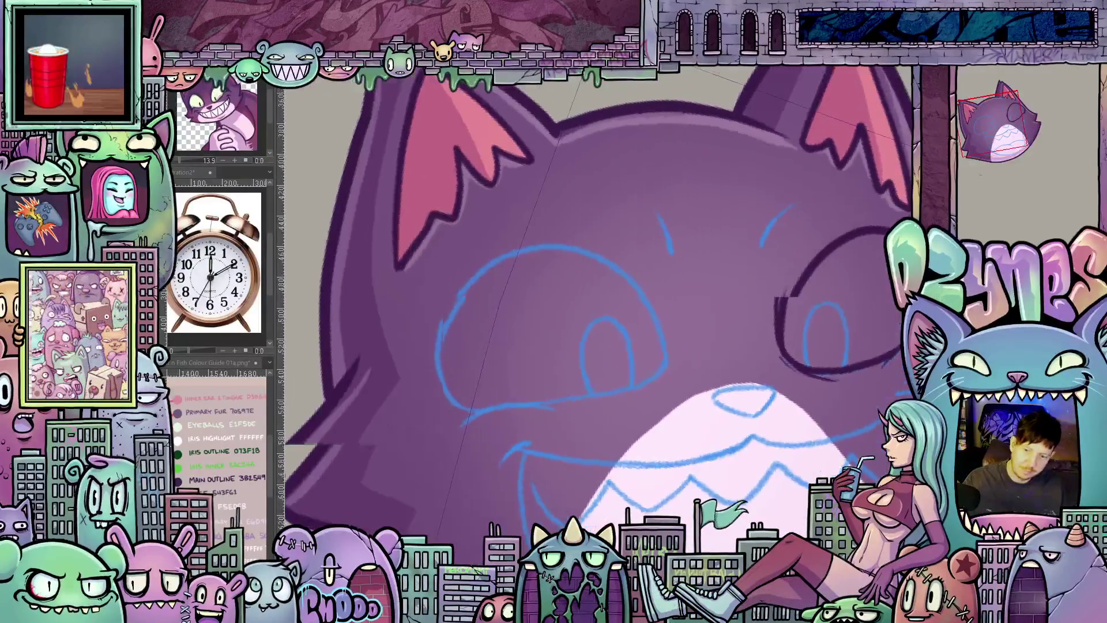
pyautogui.moveTo(726, 256)
pyautogui.mouseDown()
pyautogui.moveTo(726, 294)
pyautogui.moveTo(760, 260)
pyautogui.mouseUp()
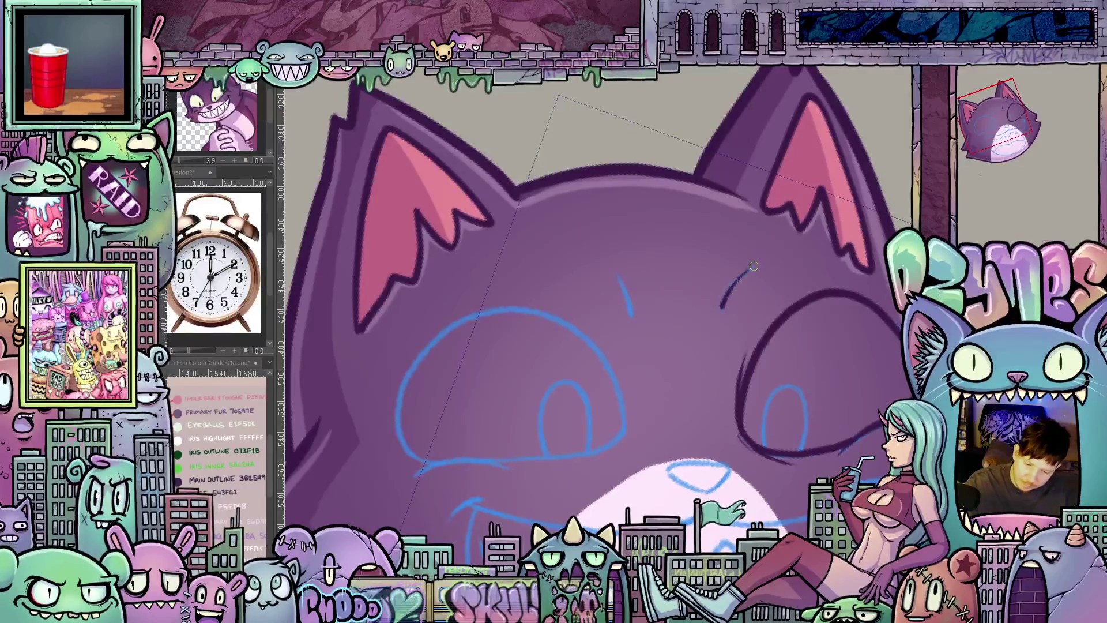
pyautogui.moveTo(775, 317); pyautogui.dragTo(744, 372)
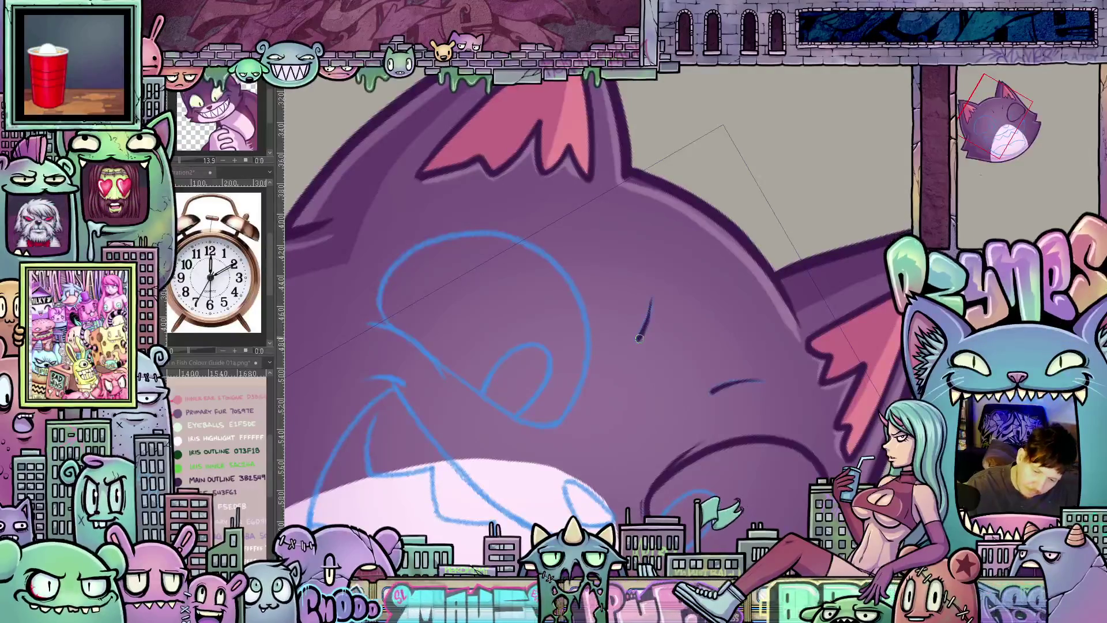
pyautogui.moveTo(649, 326); pyautogui.dragTo(682, 414)
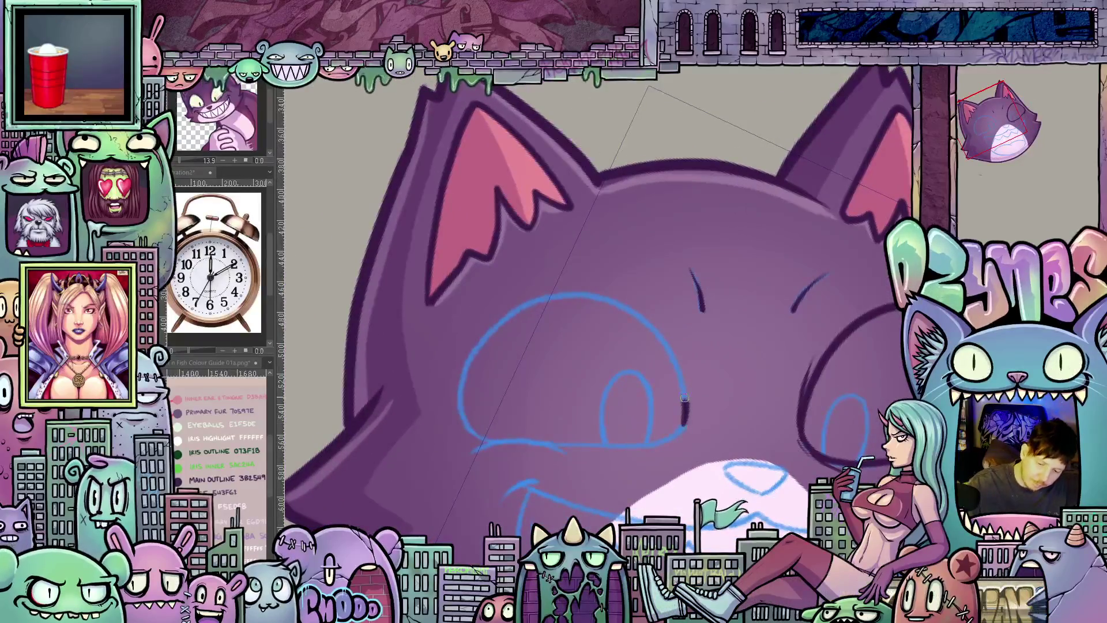
pyautogui.moveTo(620, 301)
pyautogui.mouseDown()
pyautogui.moveTo(471, 363)
pyautogui.moveTo(464, 389)
pyautogui.moveTo(483, 436)
pyautogui.moveTo(756, 378)
pyautogui.moveTo(754, 296)
pyautogui.moveTo(729, 332)
pyautogui.moveTo(663, 372)
pyautogui.moveTo(684, 333)
pyautogui.mouseUp()
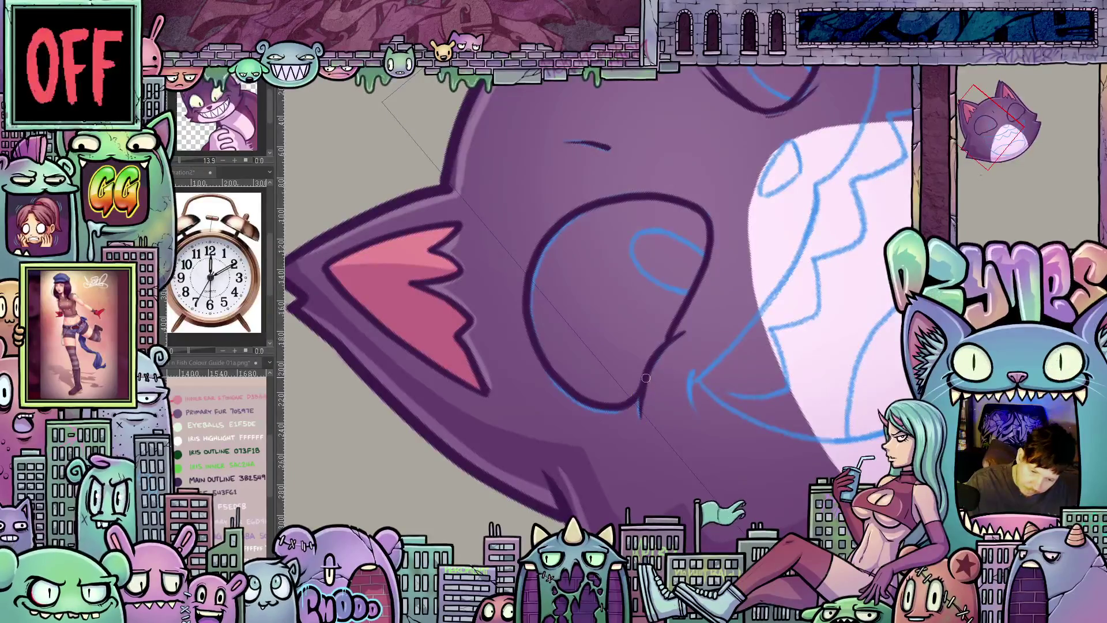
# - Lay down and thicken the first green iris strokes inside the left eye
pyautogui.moveTo(637, 396); pyautogui.dragTo(550, 393)
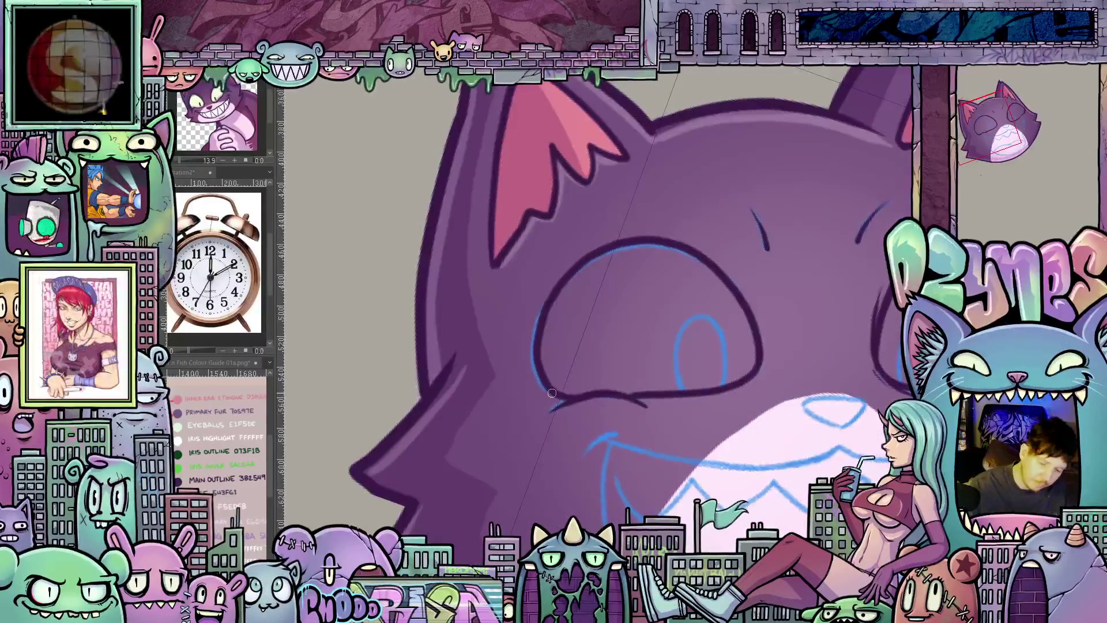
pyautogui.moveTo(606, 329)
pyautogui.mouseDown()
pyautogui.moveTo(826, 428)
pyautogui.moveTo(667, 410)
pyautogui.mouseUp()
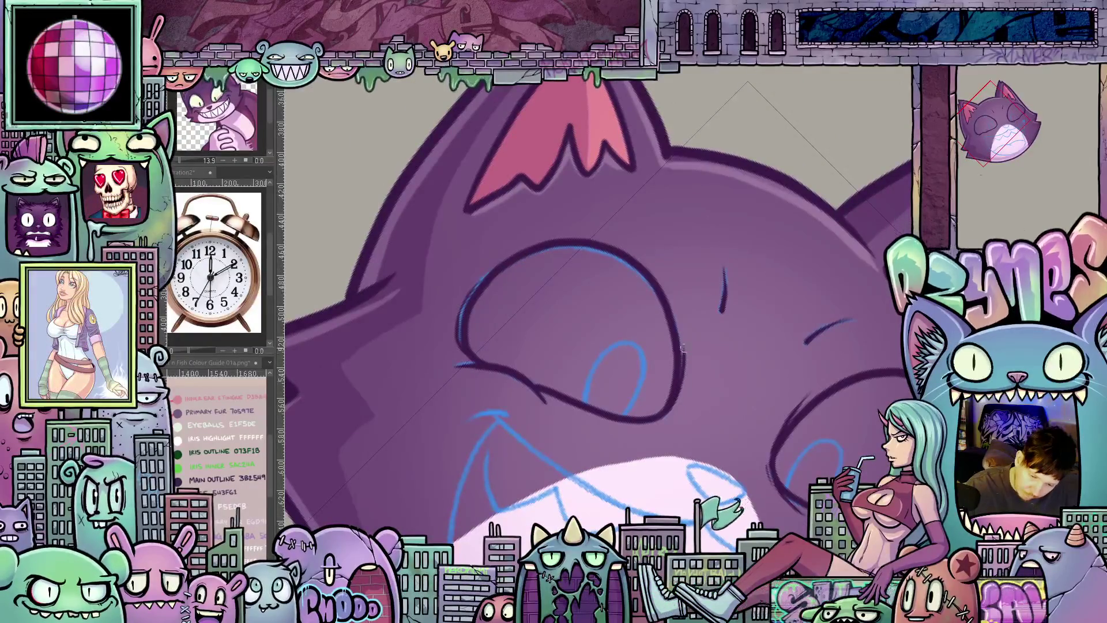
pyautogui.moveTo(695, 330); pyautogui.dragTo(693, 365)
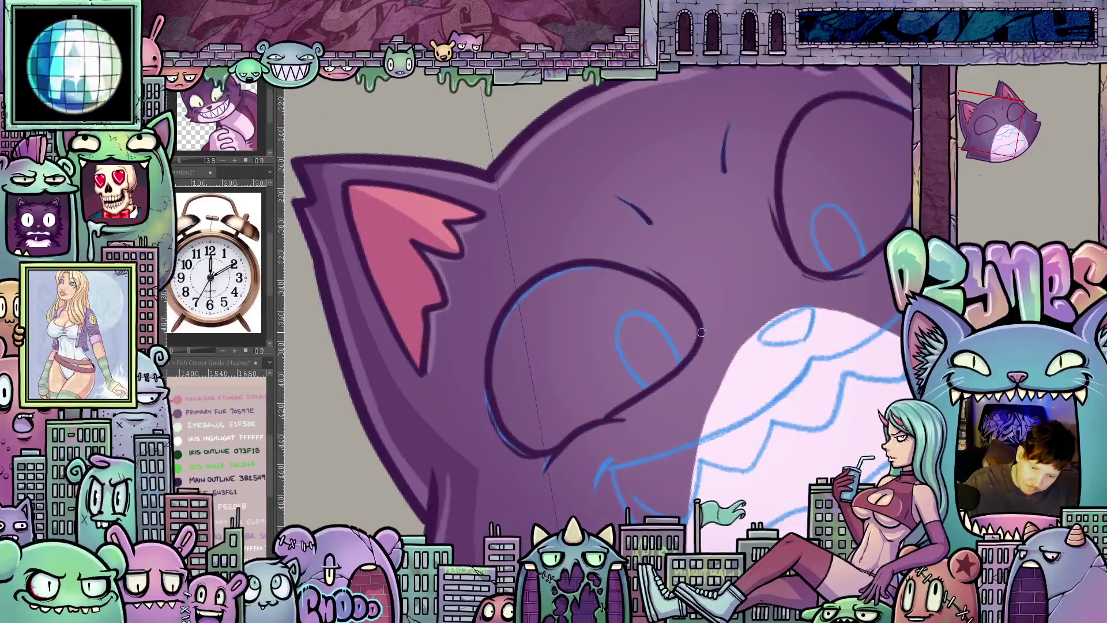
pyautogui.moveTo(698, 345); pyautogui.dragTo(596, 432)
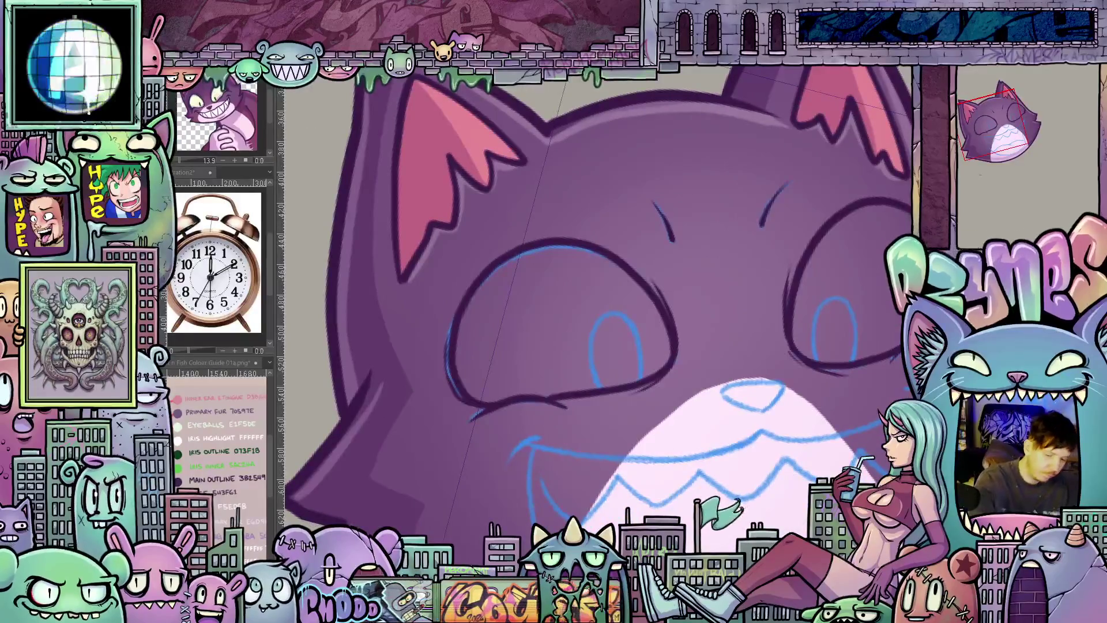
pyautogui.moveTo(596, 386)
pyautogui.mouseDown()
pyautogui.moveTo(592, 340)
pyautogui.moveTo(631, 323)
pyautogui.mouseUp()
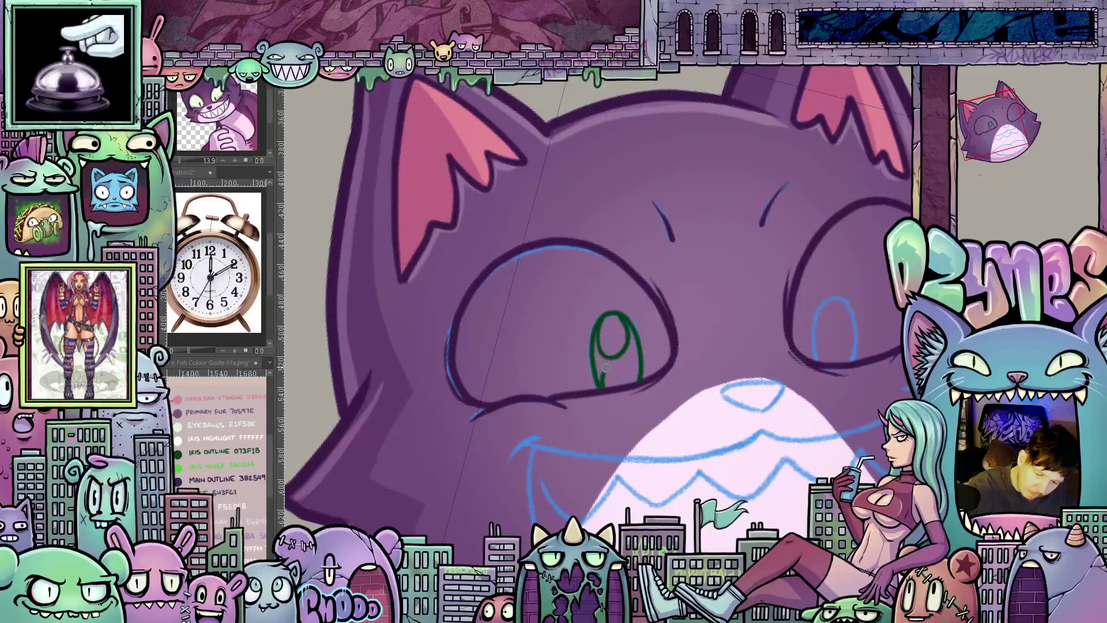
pyautogui.moveTo(638, 368)
pyautogui.mouseDown()
pyautogui.moveTo(631, 380)
pyautogui.moveTo(629, 345)
pyautogui.mouseUp()
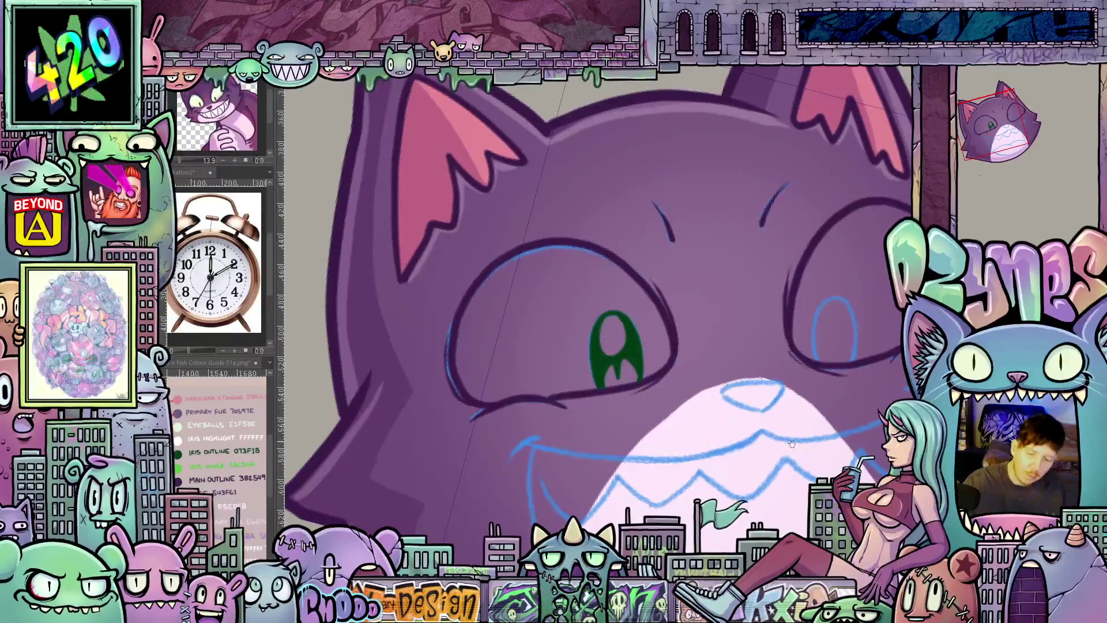
pyautogui.hscroll(5, 616, 363)
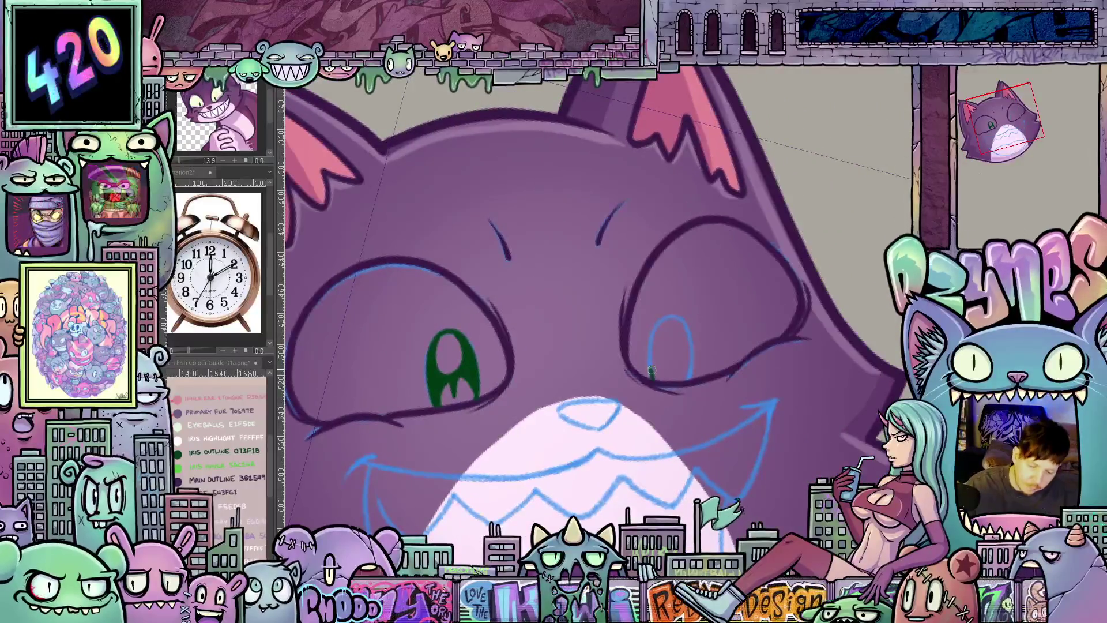
# - Complete and fill the right iris in dark green, then play back the frames to check both eyes
pyautogui.moveTo(662, 320); pyautogui.dragTo(689, 381)
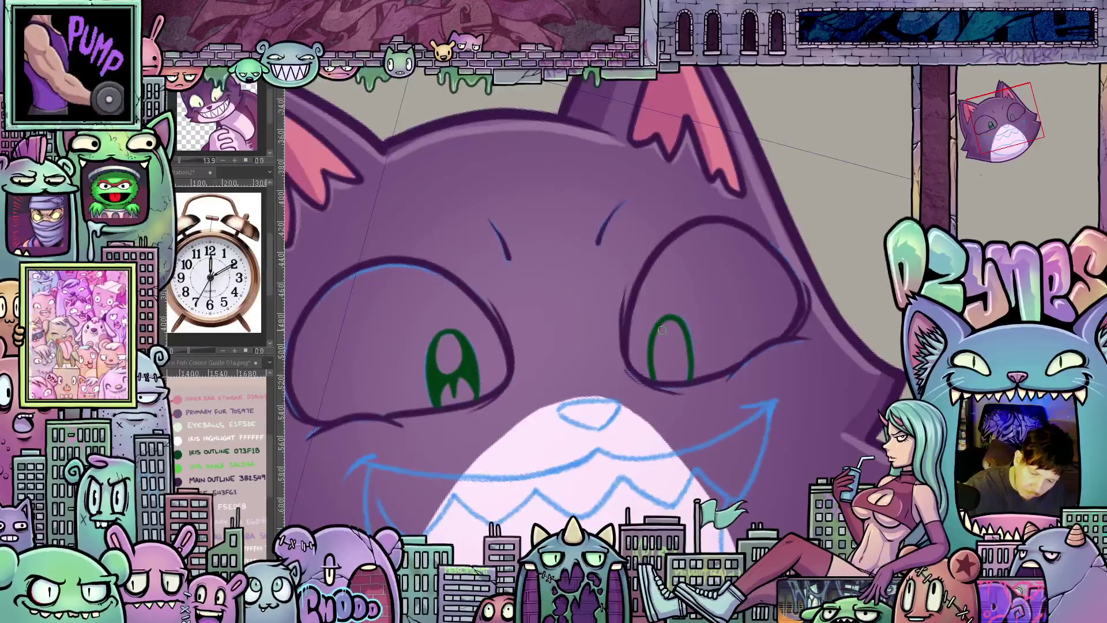
pyautogui.moveTo(655, 339); pyautogui.dragTo(659, 357)
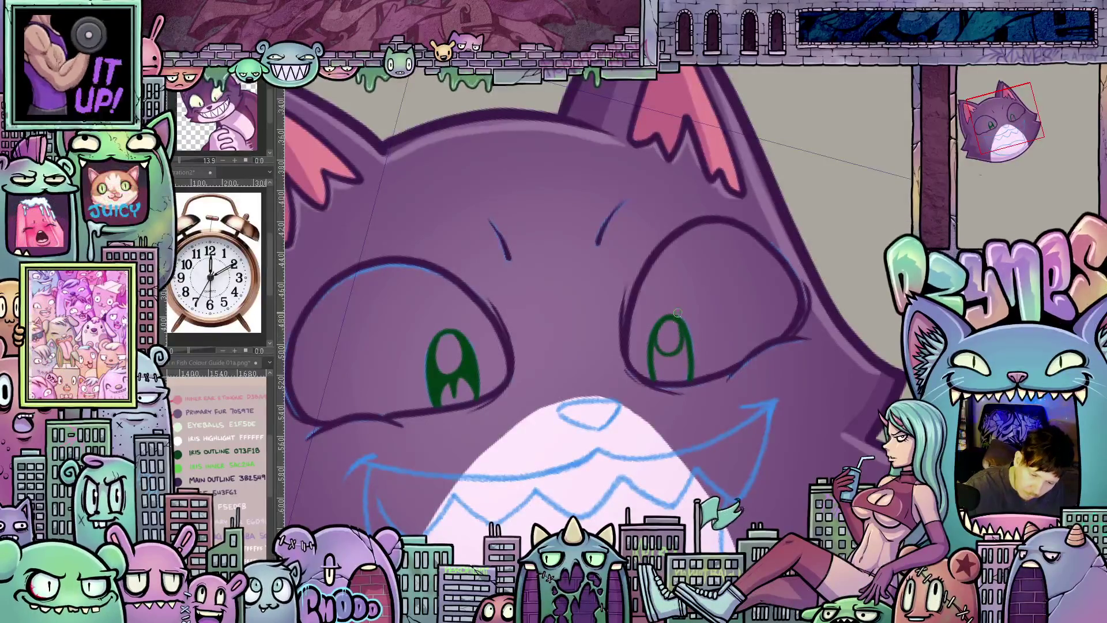
pyautogui.moveTo(670, 373); pyautogui.dragTo(688, 377)
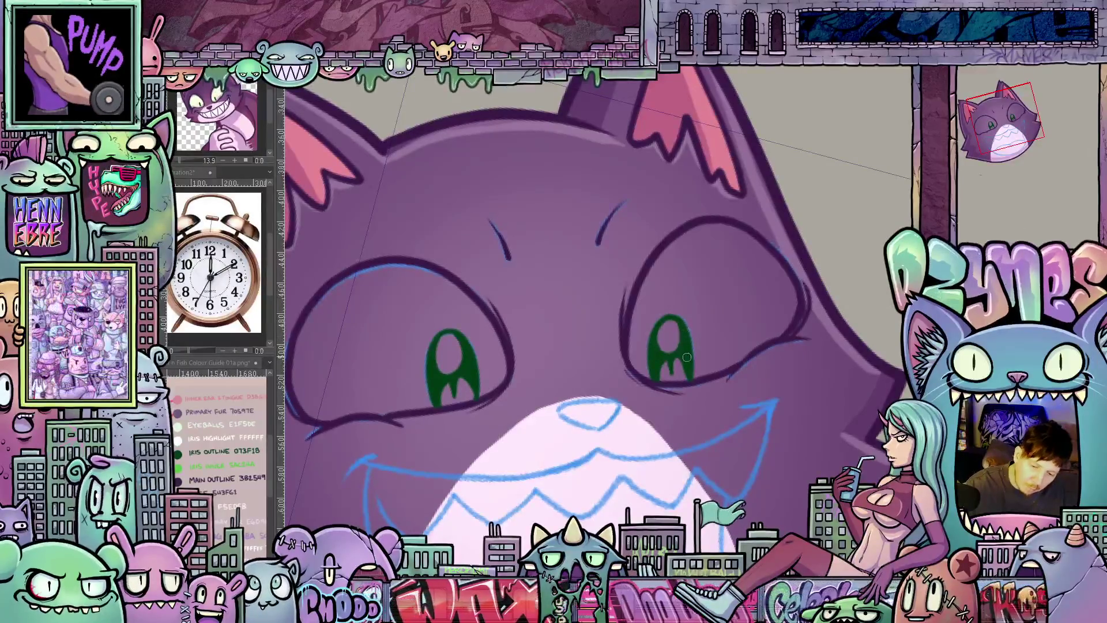
pyautogui.moveTo(690, 365); pyautogui.dragTo(768, 426)
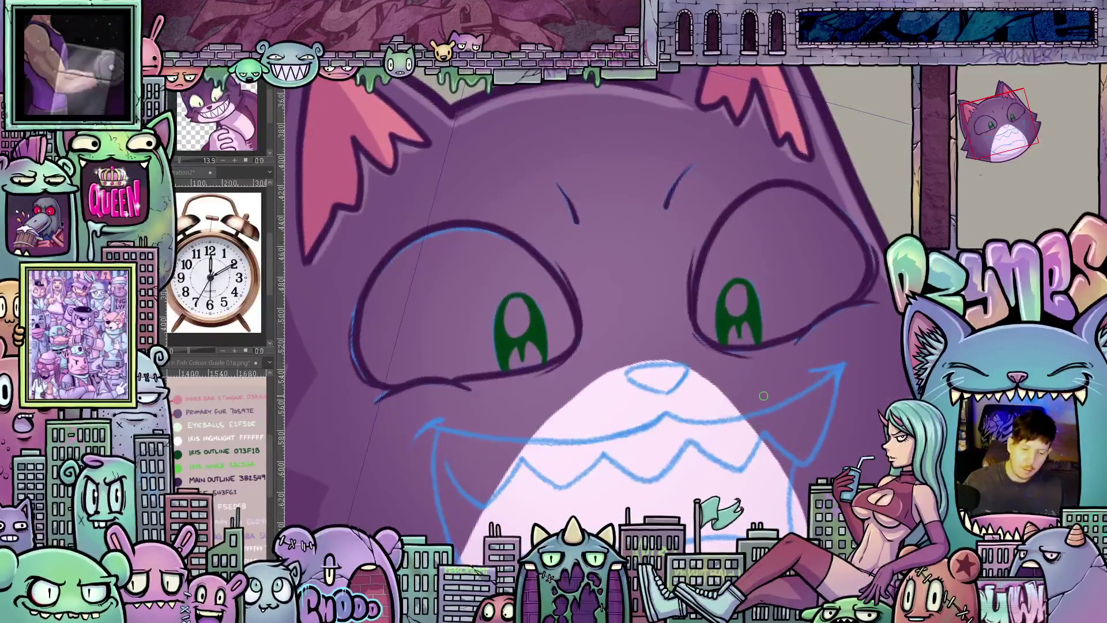
pyautogui.press('space')
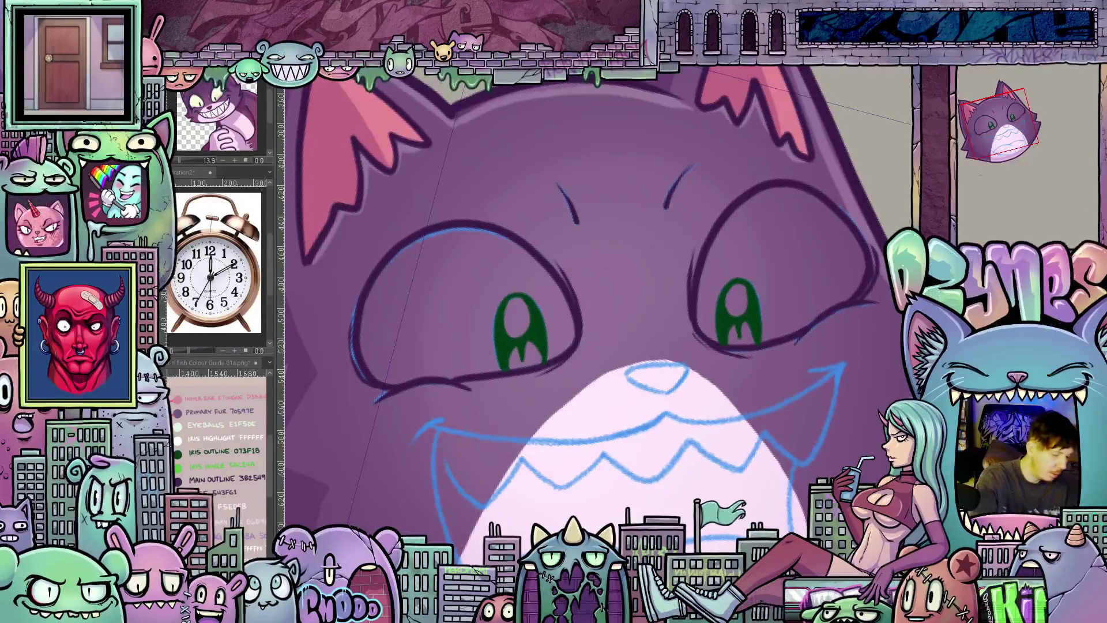
# - Tilt the view to a comfortable angle for inking the grin
pyautogui.press('-')
# - Ink the left part of the smile and the zigzag teeth line over the sketch
pyautogui.moveTo(848, 407); pyautogui.dragTo(796, 431)
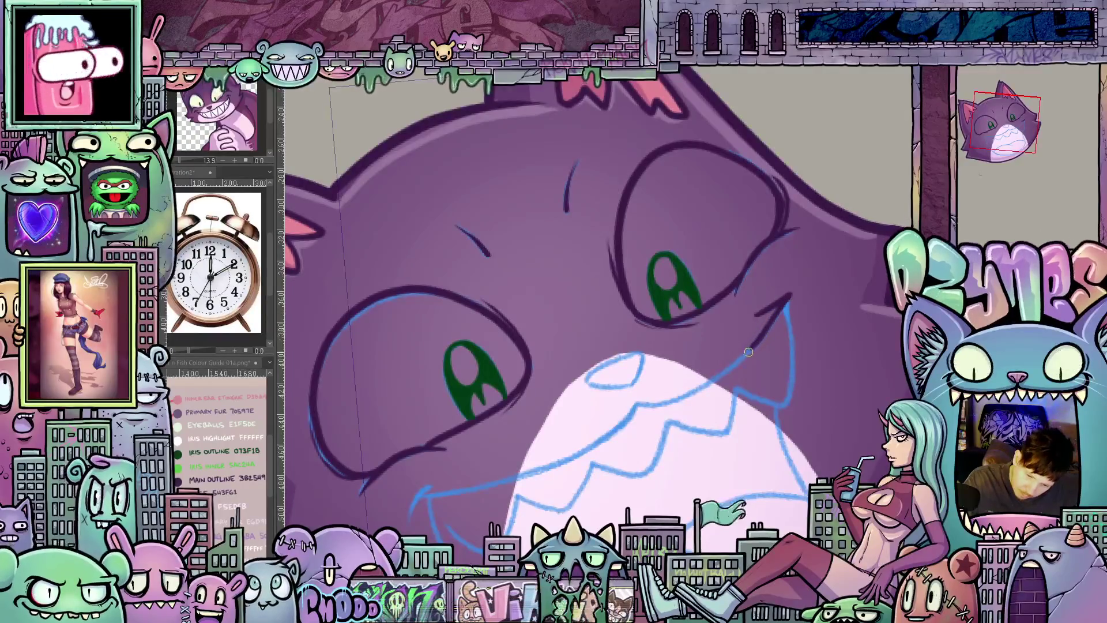
pyautogui.moveTo(727, 372); pyautogui.dragTo(549, 466)
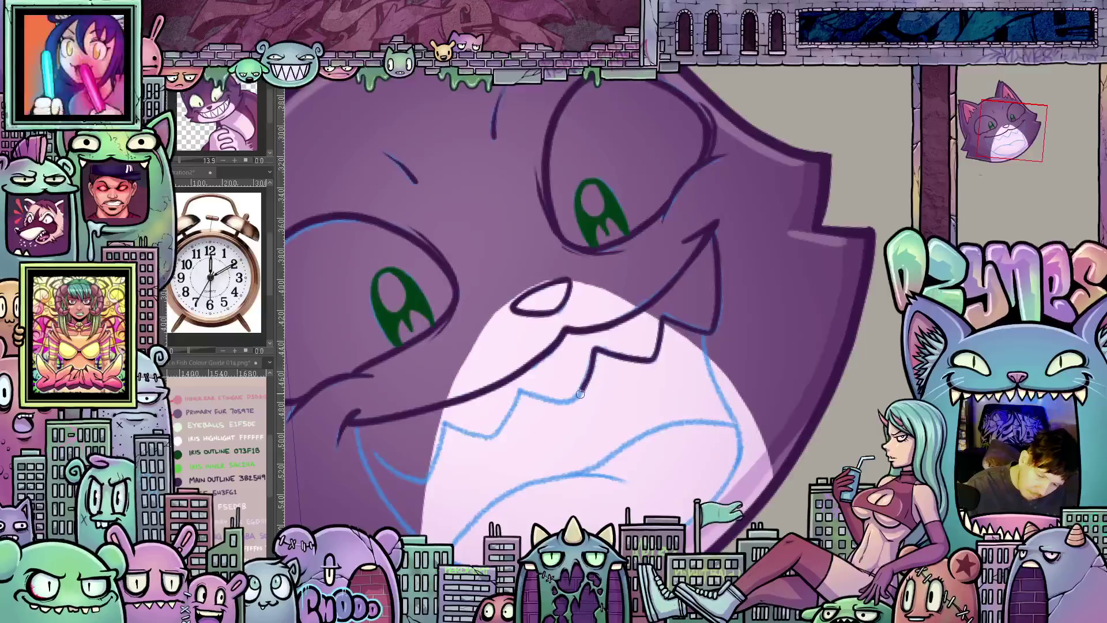
pyautogui.moveTo(539, 397)
pyautogui.mouseDown()
pyautogui.moveTo(490, 438)
pyautogui.moveTo(439, 427)
pyautogui.mouseUp()
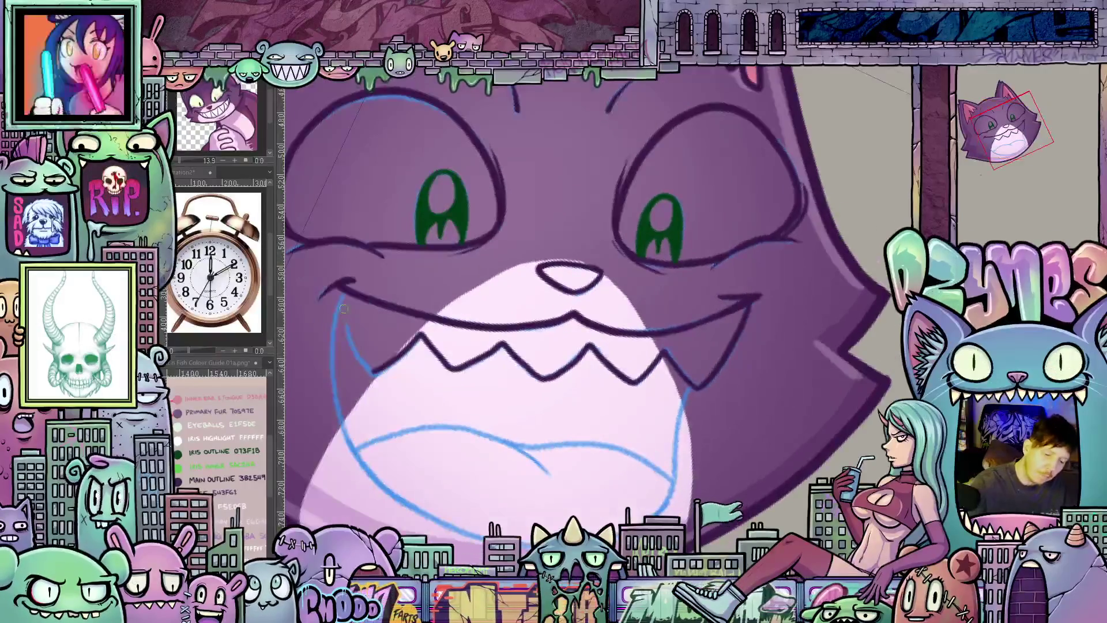
pyautogui.moveTo(344, 317); pyautogui.dragTo(372, 371)
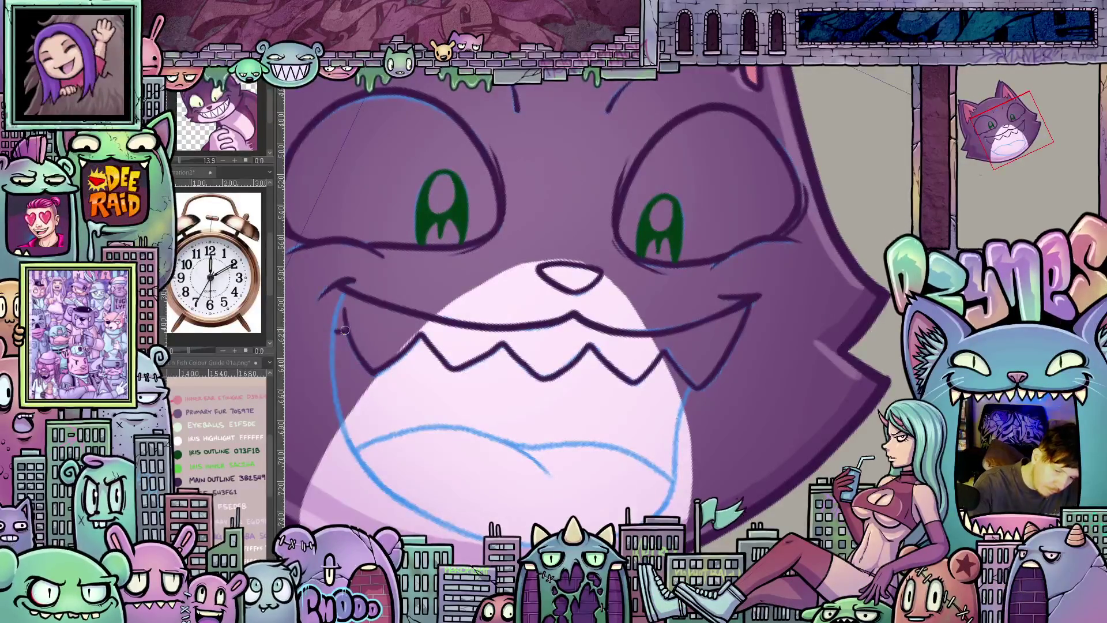
# - Ink the chin curve, left mouth outline and lower jaw segments over the blue sketch
pyautogui.moveTo(680, 429)
pyautogui.mouseDown()
pyautogui.moveTo(721, 349)
pyautogui.moveTo(780, 344)
pyautogui.mouseUp()
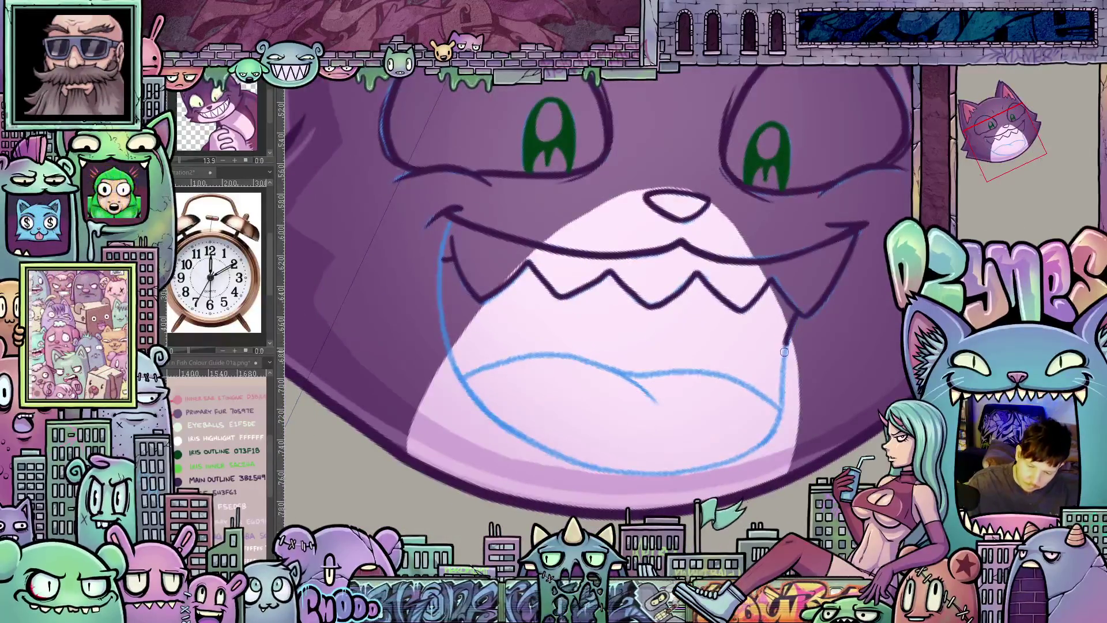
pyautogui.moveTo(780, 387)
pyautogui.mouseDown()
pyautogui.moveTo(670, 473)
pyautogui.moveTo(619, 470)
pyautogui.moveTo(525, 439)
pyautogui.moveTo(441, 334)
pyautogui.mouseUp()
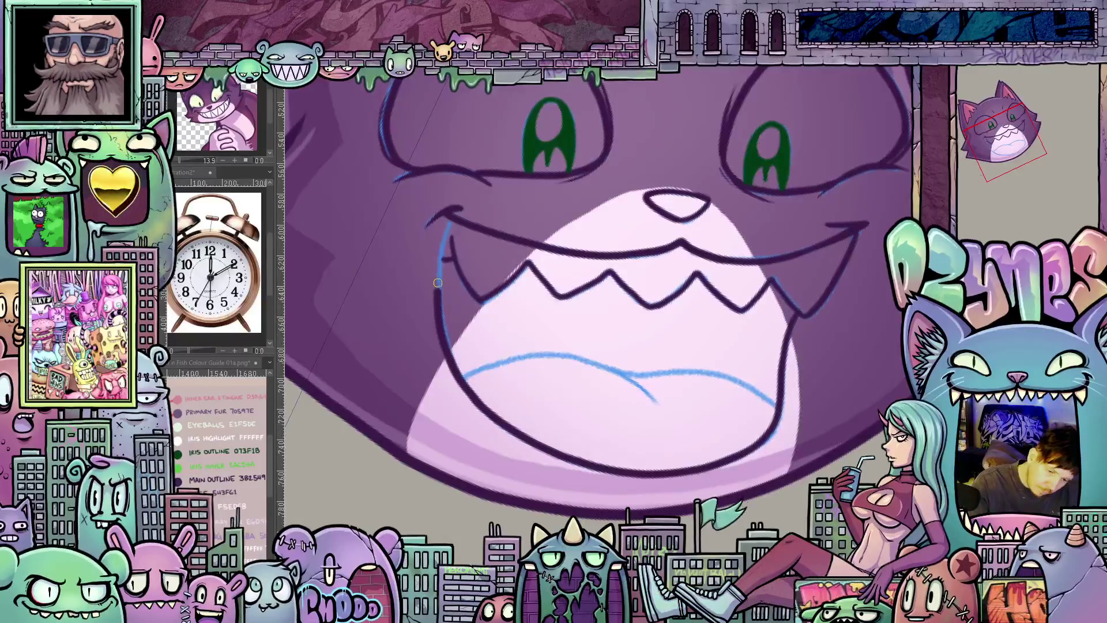
pyautogui.moveTo(438, 285); pyautogui.dragTo(445, 236)
pyautogui.moveTo(606, 311)
pyautogui.mouseDown()
pyautogui.moveTo(791, 298)
pyautogui.moveTo(716, 205)
pyautogui.mouseUp()
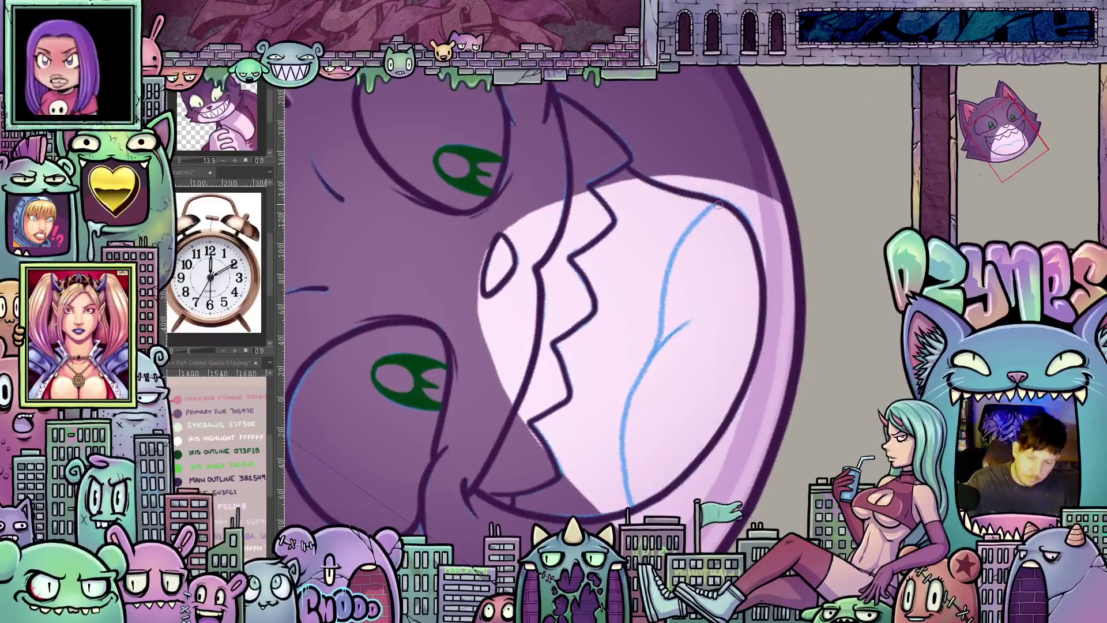
pyautogui.moveTo(668, 277); pyautogui.dragTo(666, 356)
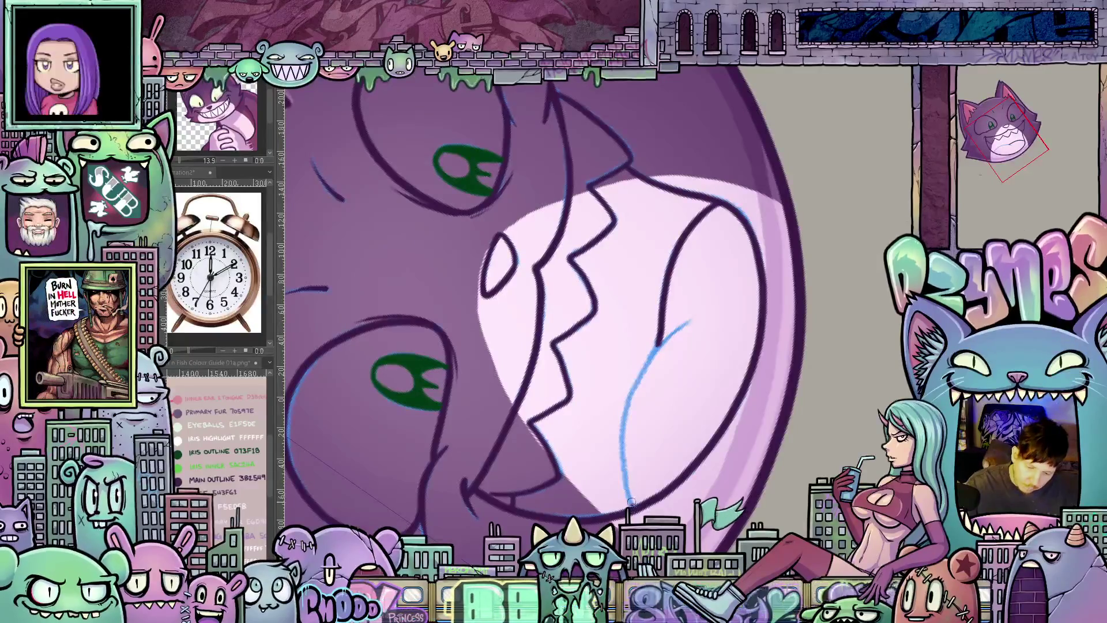
pyautogui.moveTo(625, 453); pyautogui.dragTo(628, 406)
pyautogui.moveTo(642, 368); pyautogui.dragTo(692, 321)
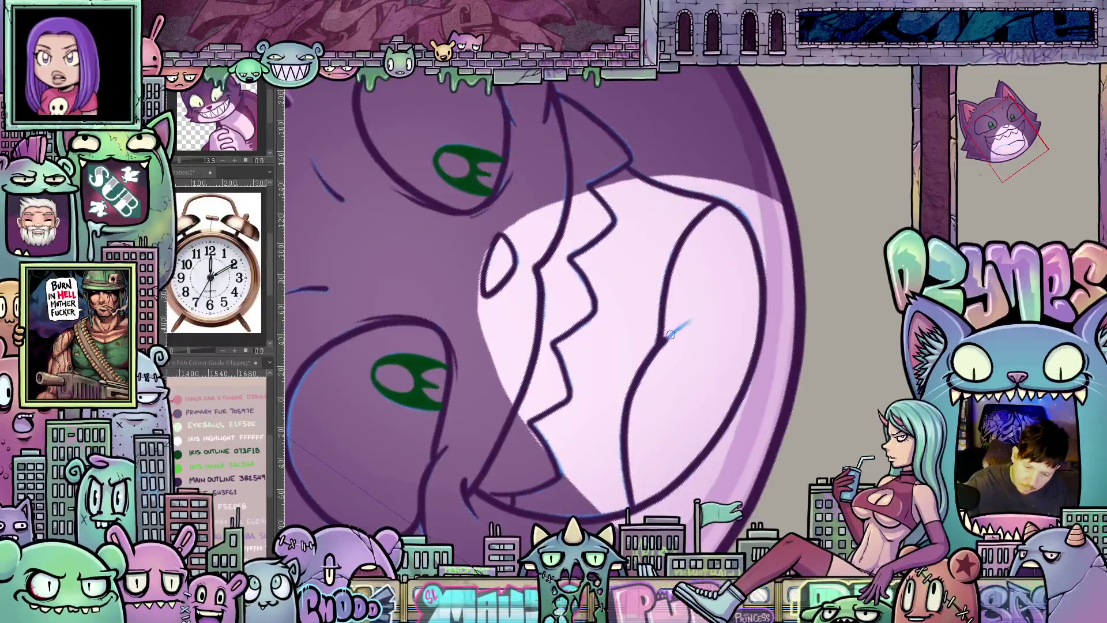
pyautogui.scroll(-2, 674, 333)
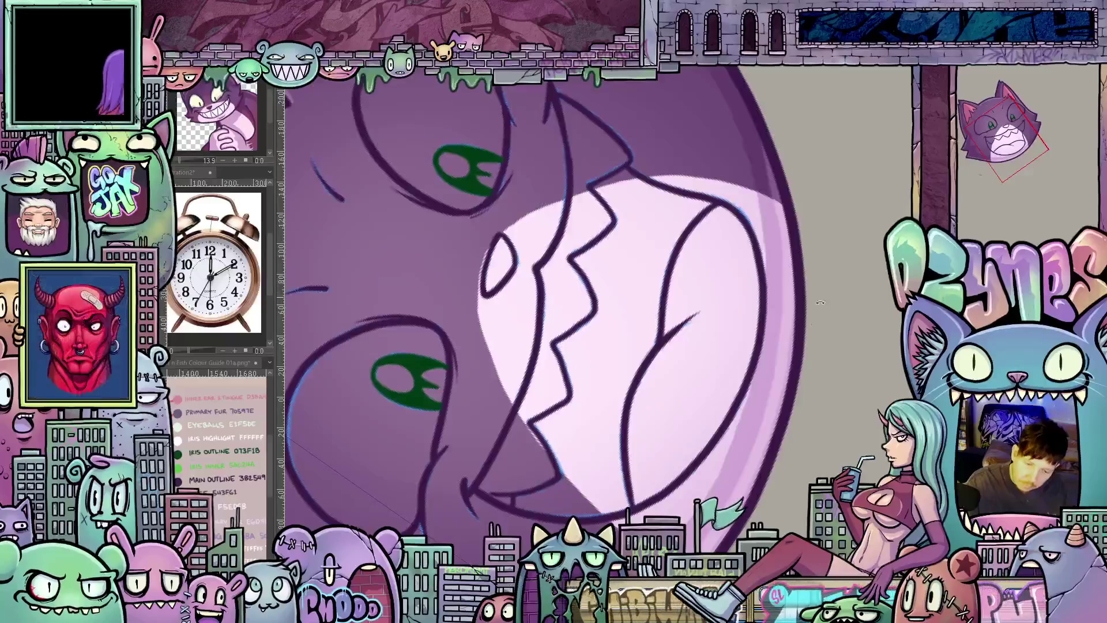
# - Compare the inked grin face with its earlier state, then hide the inks to reveal the next sketch
pyautogui.hotkey('ctrl', '0')
pyautogui.scroll(1, 701, 479)
pyautogui.moveTo(702, 478); pyautogui.dragTo(694, 481)
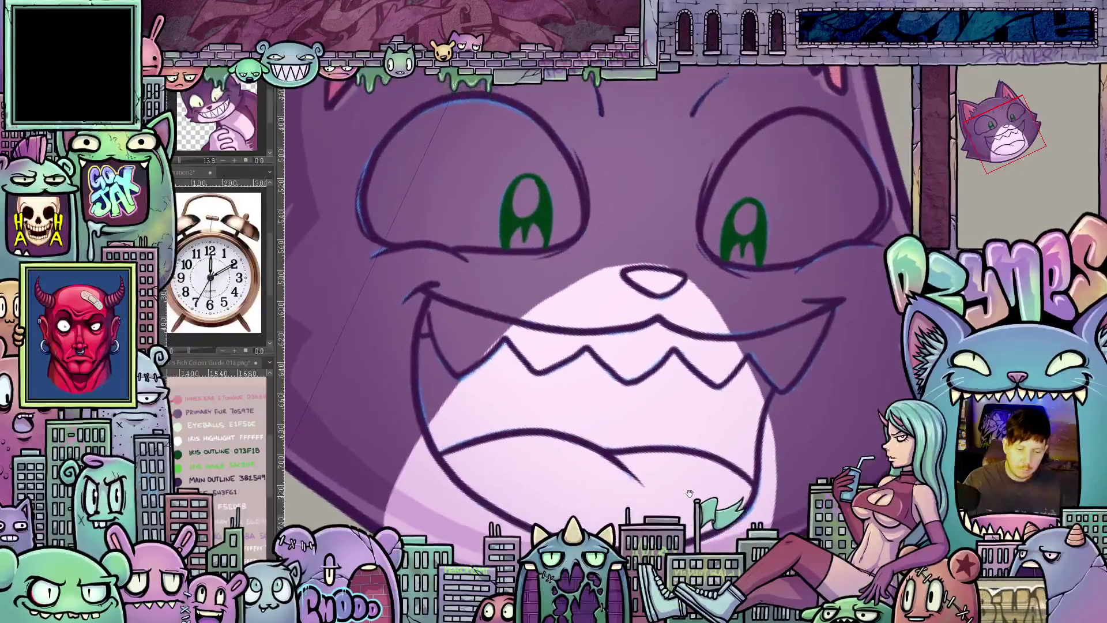
pyautogui.scroll(-3, 693, 482)
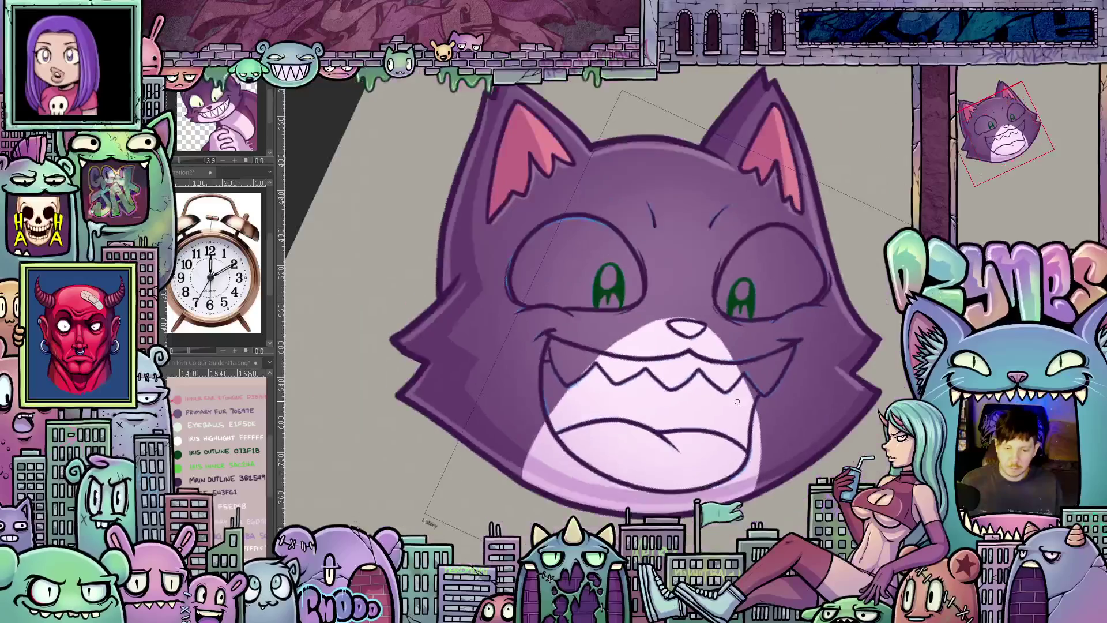
pyautogui.hotkey('ctrl', 'z')
pyautogui.hotkey('ctrl', 'y')
pyautogui.hotkey('ctrl', 'z')
pyautogui.hotkey('ctrl', 'y')
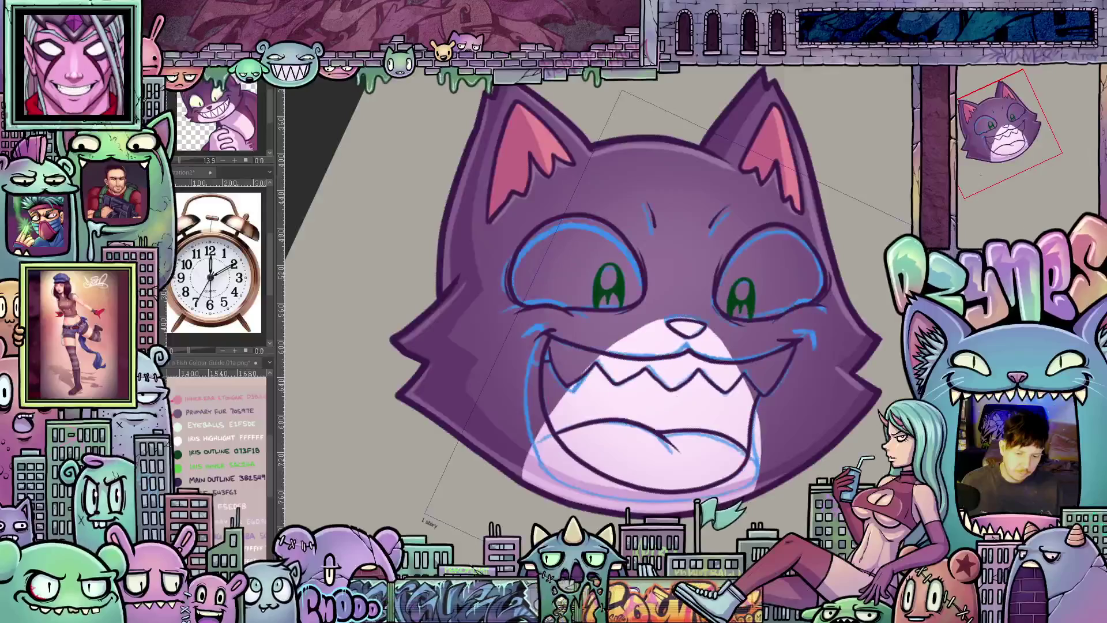
pyautogui.hotkey('ctrl', 'z')
pyautogui.hotkey('ctrl', 'y')
pyautogui.hotkey('ctrl', 'z')
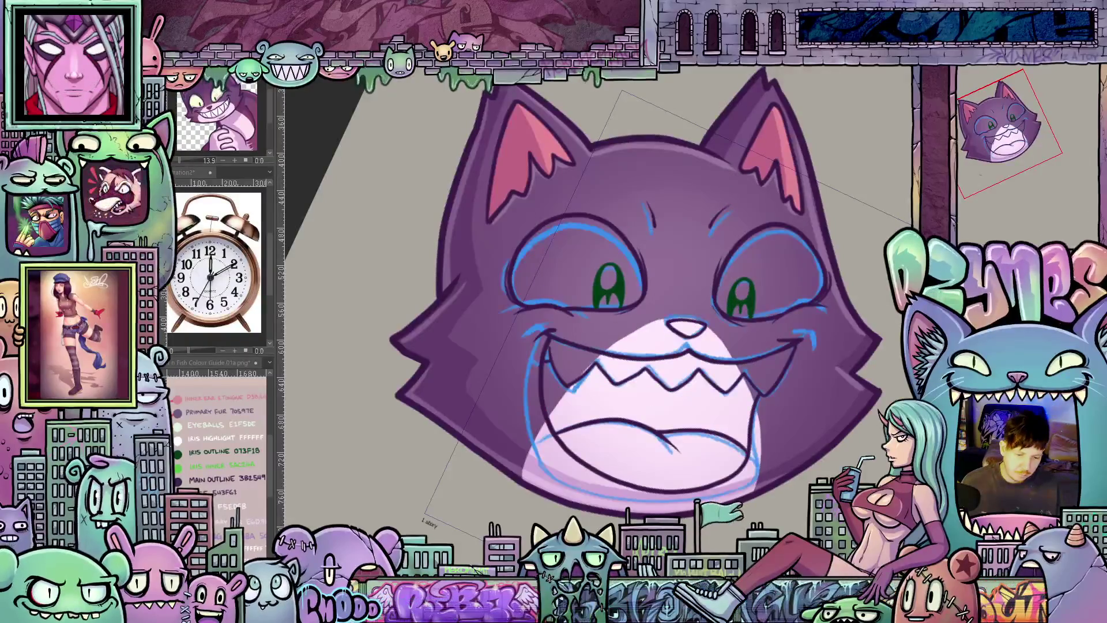
pyautogui.hotkey('ctrl', 'y')
pyautogui.hotkey('ctrl', 'y')
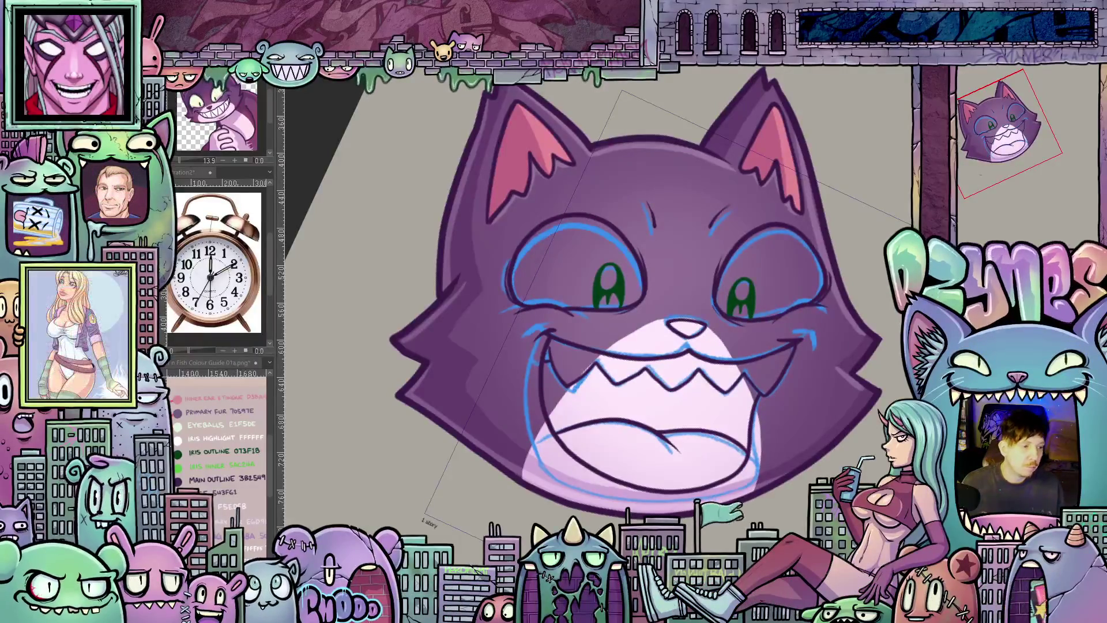
pyautogui.hotkey('ctrl', 'z')
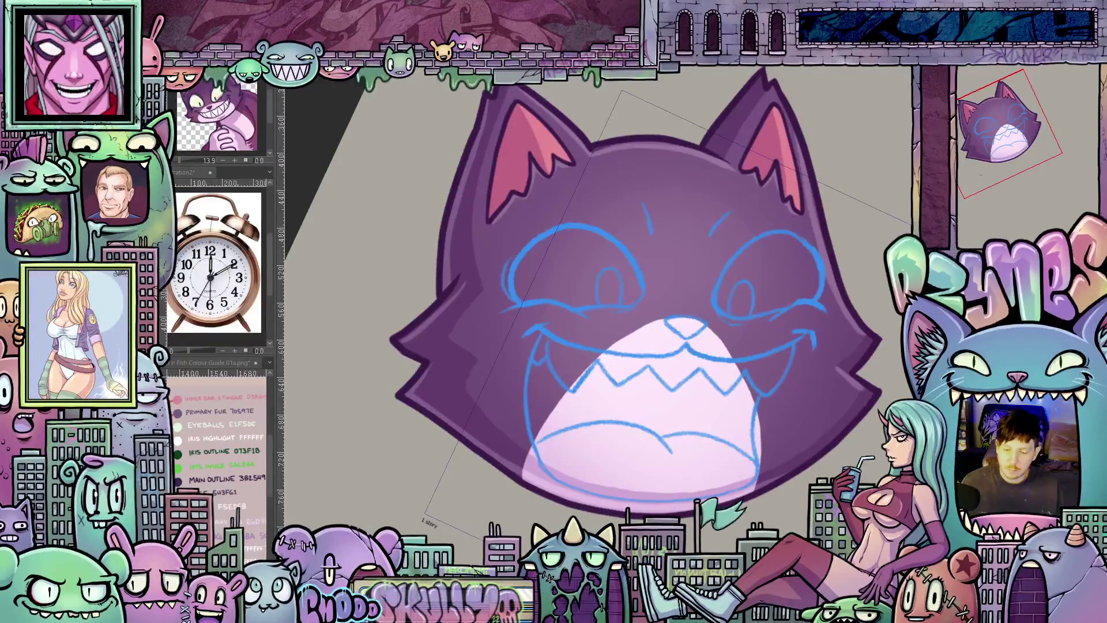
pyautogui.scroll(1, 616, 350)
pyautogui.scroll(2, 617, 350)
pyautogui.scroll(2, 616, 350)
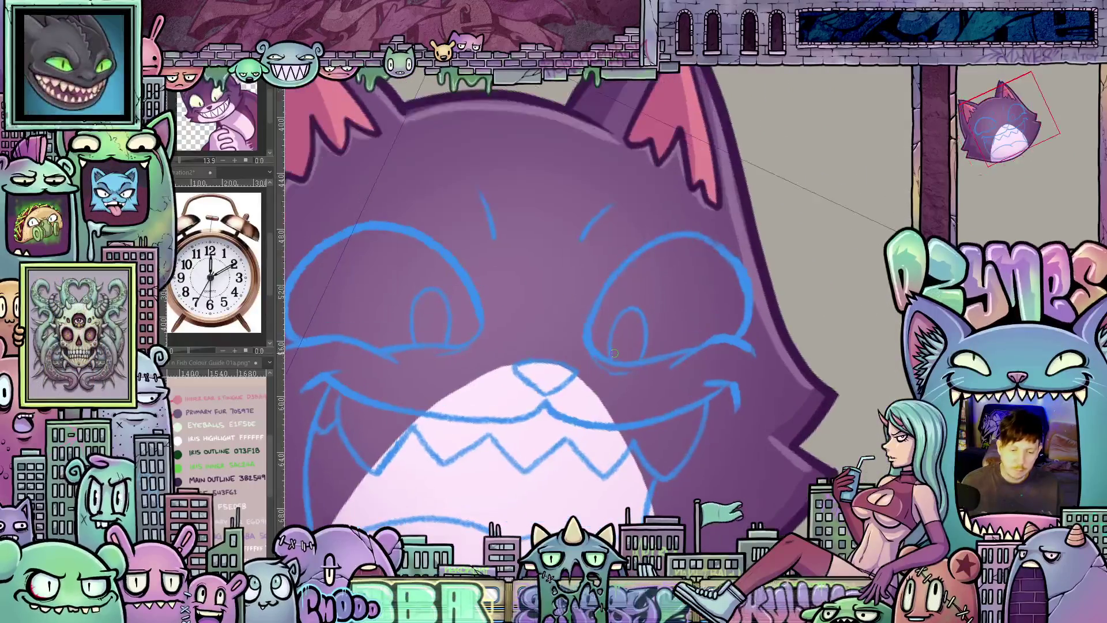
# - Ink the left side and a short stroke of the right closed-eye curve
pyautogui.moveTo(617, 350); pyautogui.dragTo(782, 514)
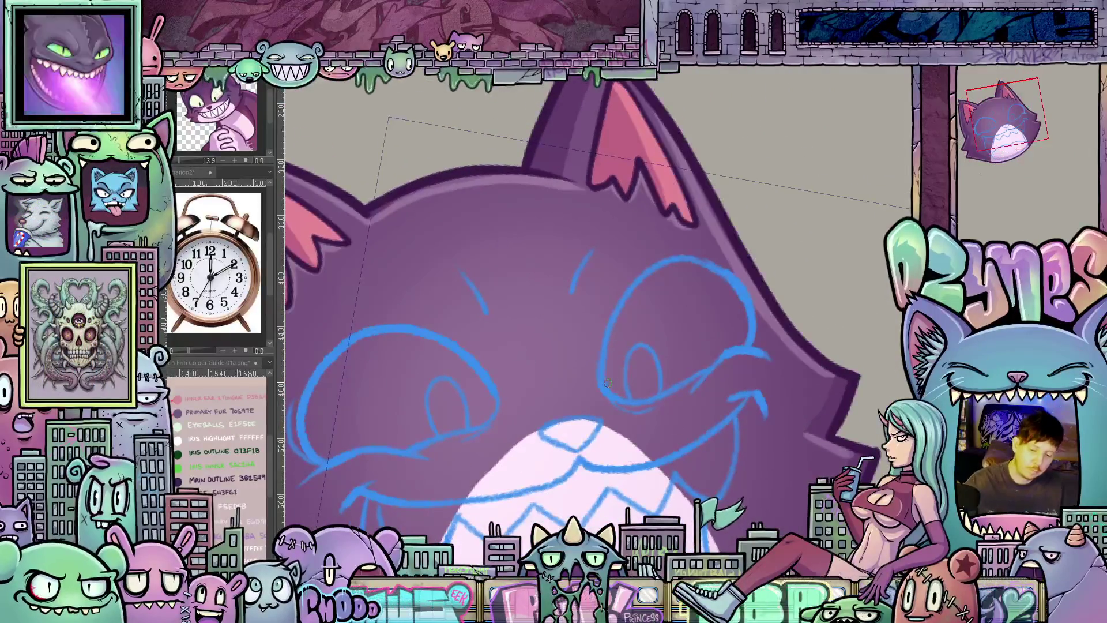
pyautogui.moveTo(602, 381)
pyautogui.mouseDown()
pyautogui.moveTo(686, 260)
pyautogui.moveTo(740, 294)
pyautogui.mouseUp()
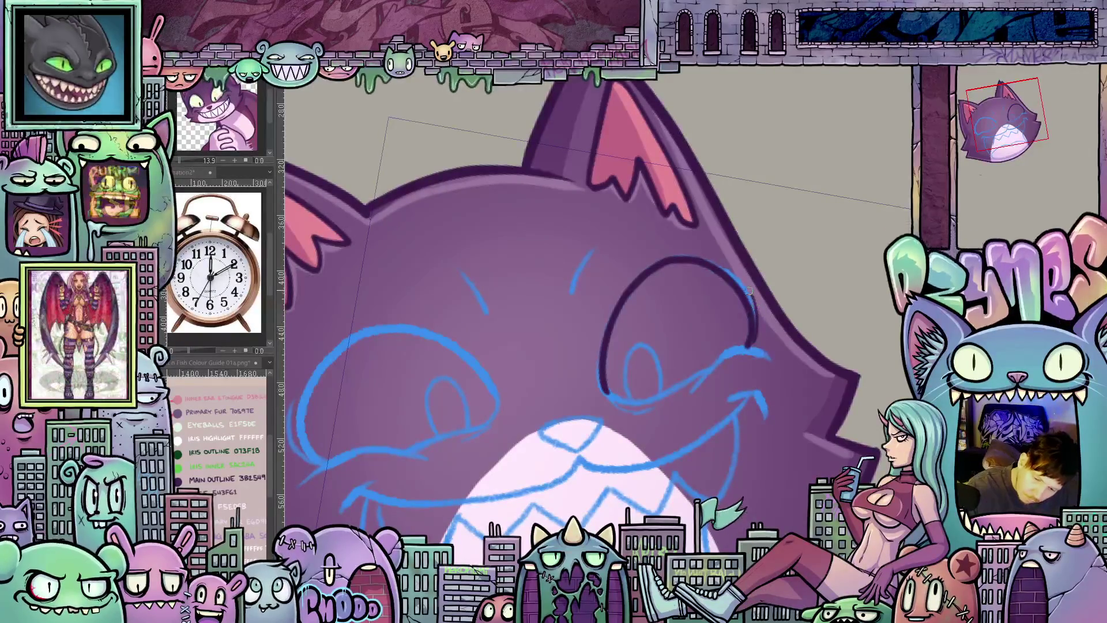
pyautogui.moveTo(761, 366)
pyautogui.mouseDown()
pyautogui.moveTo(709, 310)
pyautogui.moveTo(728, 269)
pyautogui.mouseUp()
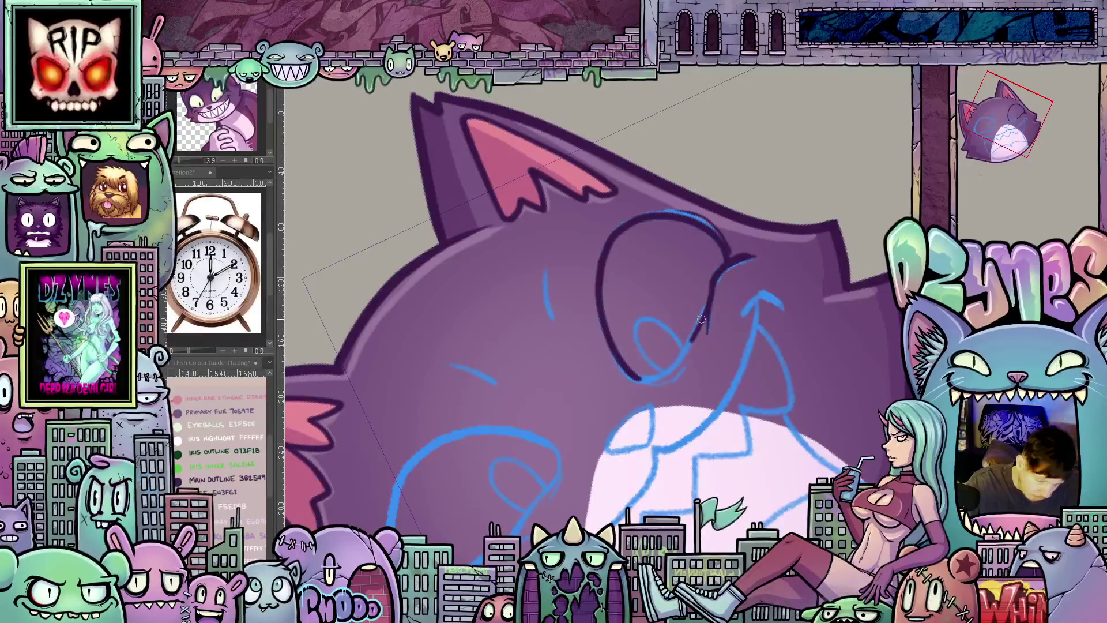
pyautogui.moveTo(710, 295); pyautogui.dragTo(699, 327)
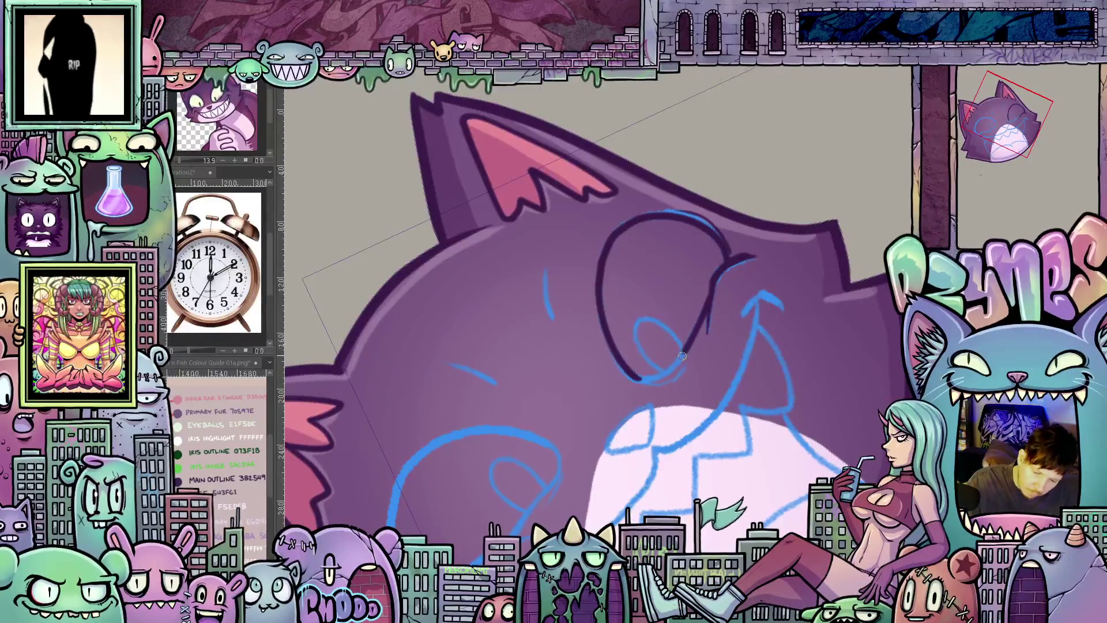
pyautogui.moveTo(640, 378)
pyautogui.mouseDown()
pyautogui.moveTo(752, 429)
pyautogui.moveTo(550, 357)
pyautogui.mouseUp()
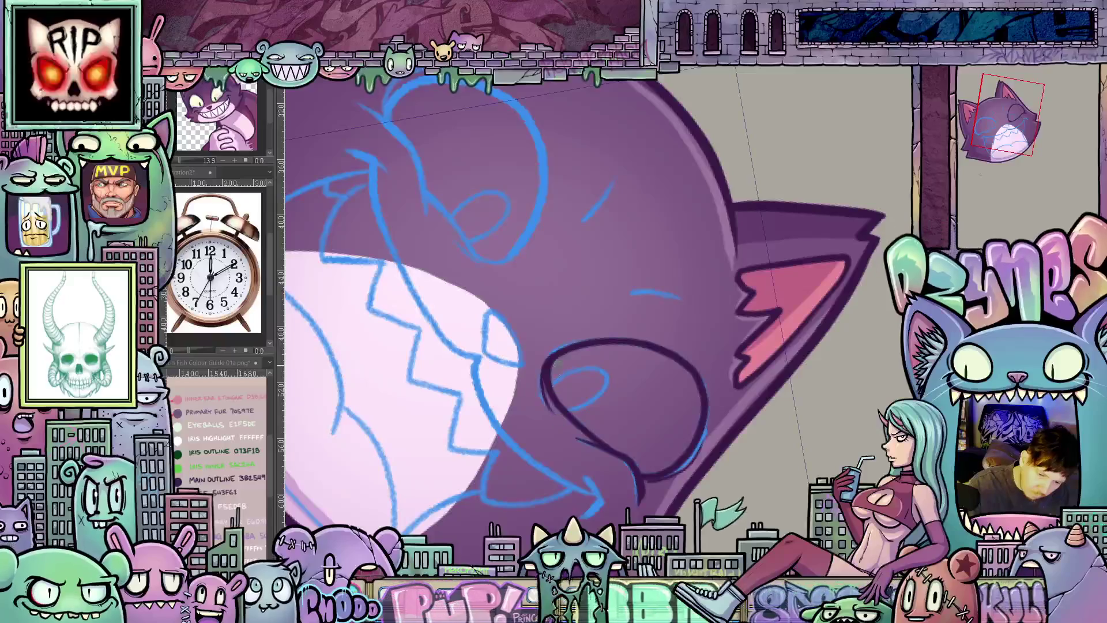
pyautogui.moveTo(548, 405); pyautogui.dragTo(594, 371)
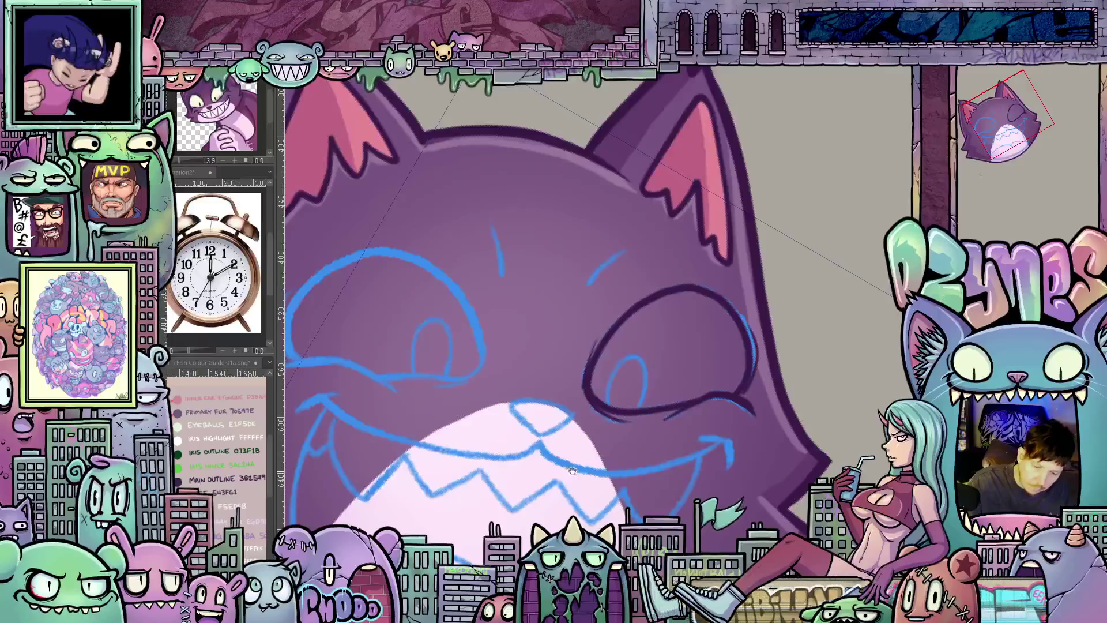
# - Reposition and tilt the canvas to ink the other closed eye
pyautogui.moveTo(571, 471); pyautogui.dragTo(682, 299)
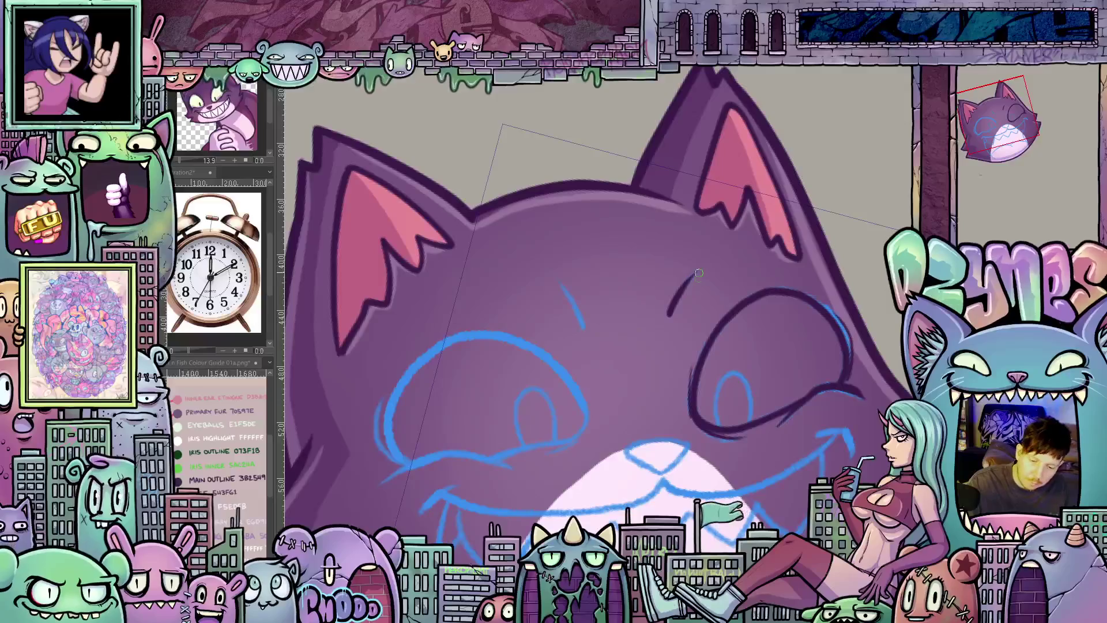
pyautogui.moveTo(720, 342); pyautogui.dragTo(616, 363)
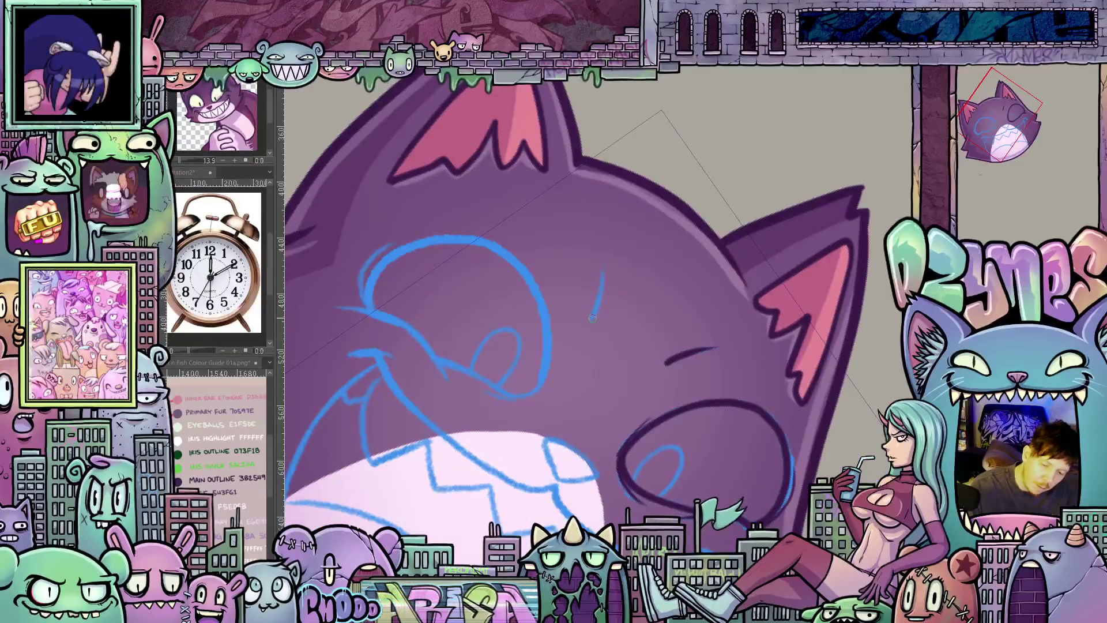
pyautogui.moveTo(602, 283)
pyautogui.mouseDown()
pyautogui.moveTo(726, 395)
pyautogui.moveTo(647, 393)
pyautogui.mouseUp()
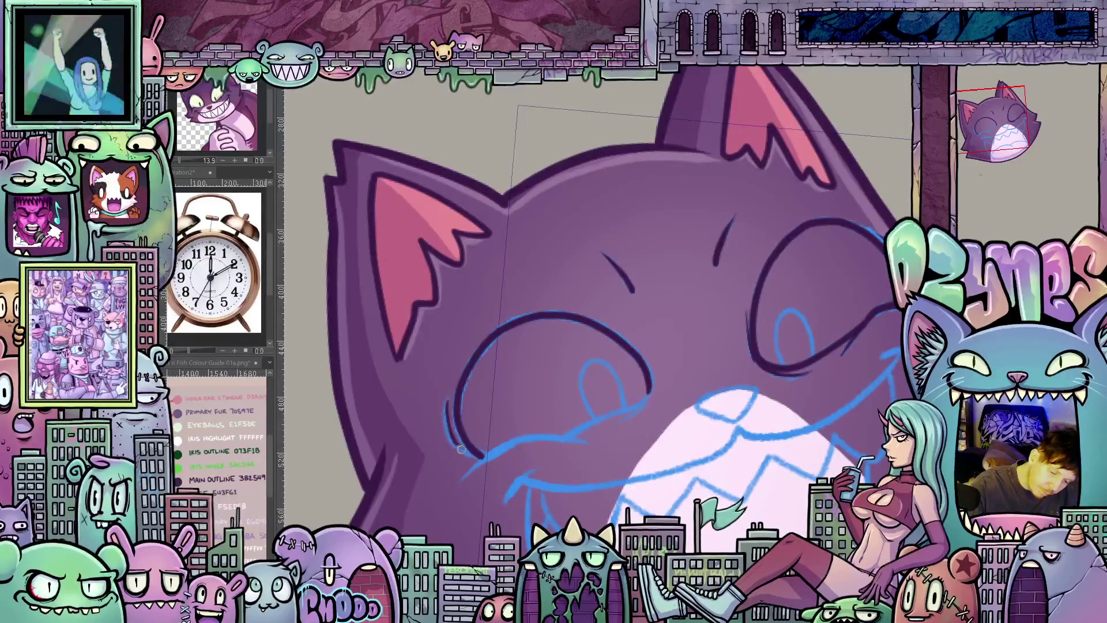
pyautogui.moveTo(459, 446); pyautogui.dragTo(677, 329)
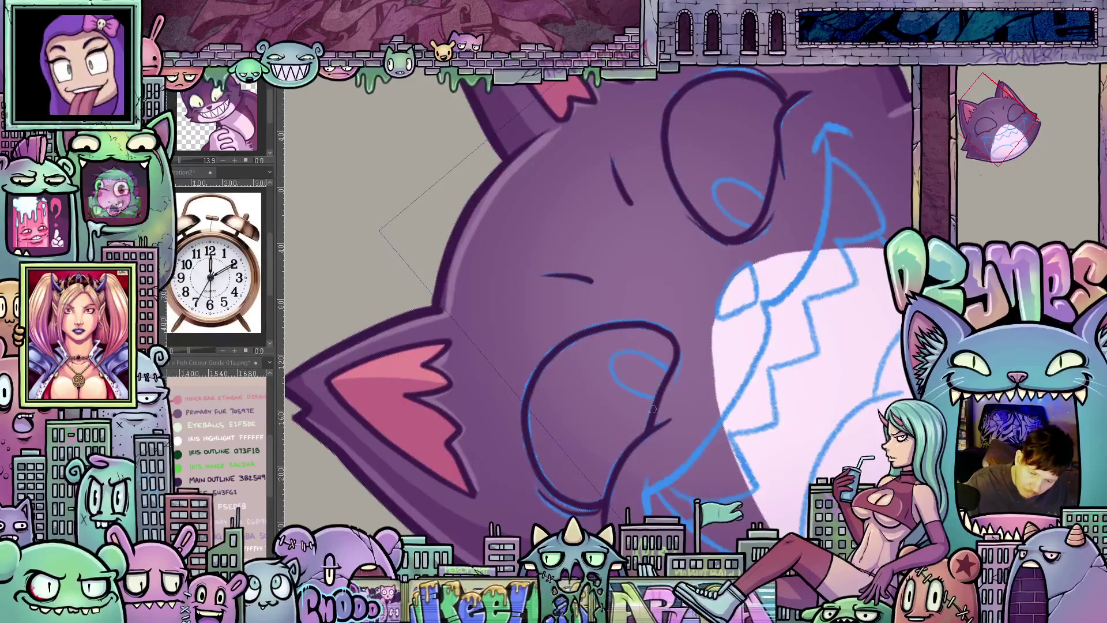
pyautogui.hotkey('ctrl', '@')
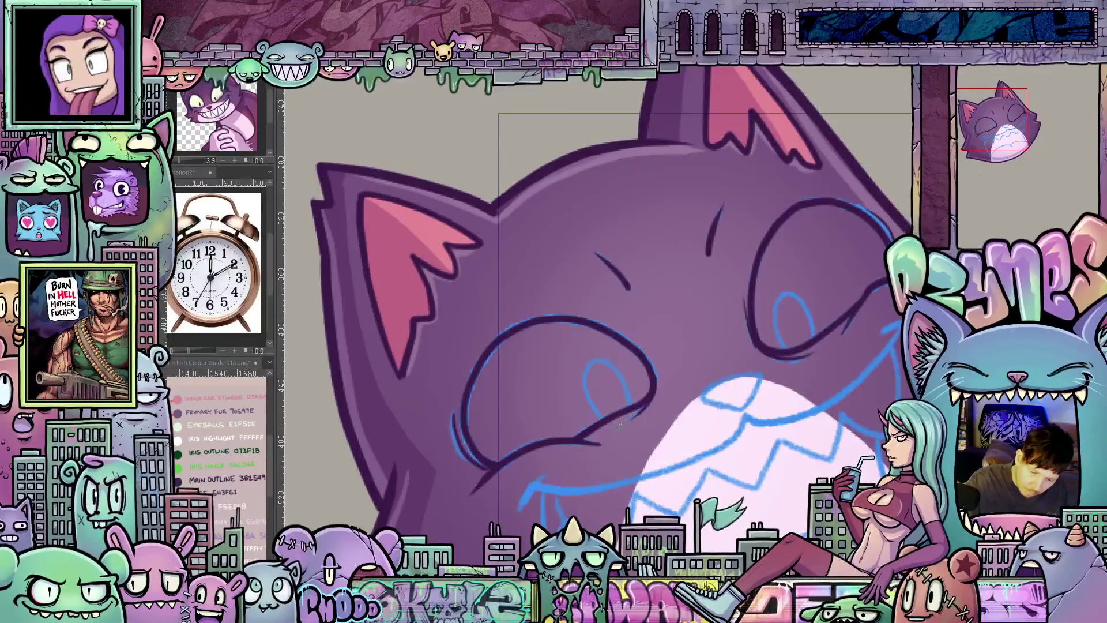
pyautogui.moveTo(770, 416)
pyautogui.mouseDown()
pyautogui.moveTo(619, 352)
pyautogui.moveTo(791, 420)
pyautogui.mouseUp()
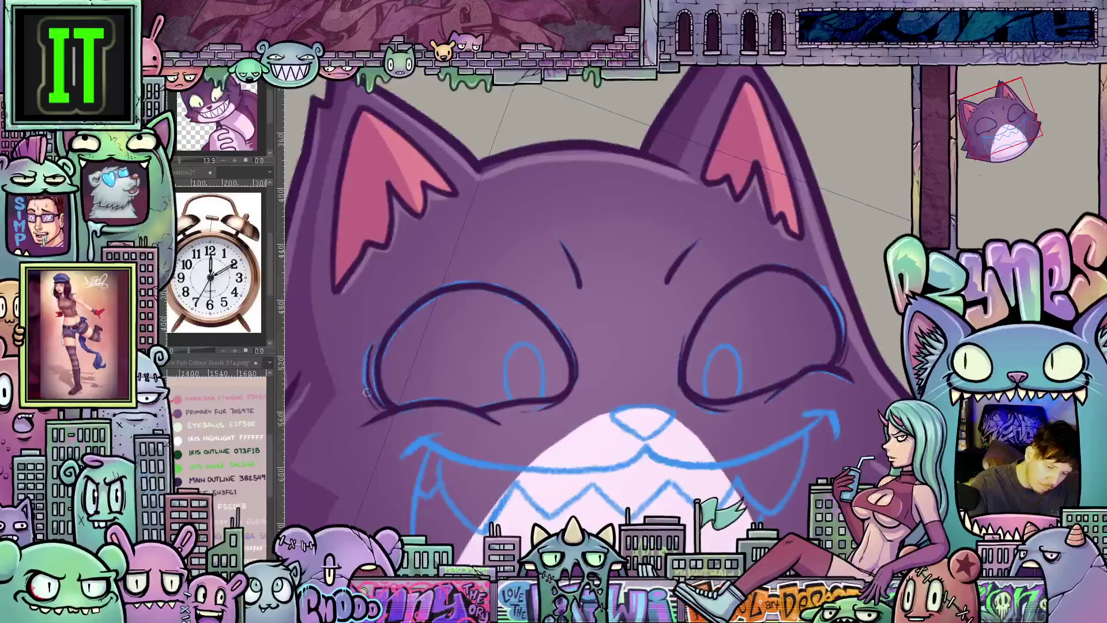
# - Paint the right eye's green iris, then draw and fill the matching green iris in the left eye
pyautogui.moveTo(378, 409); pyautogui.dragTo(752, 452)
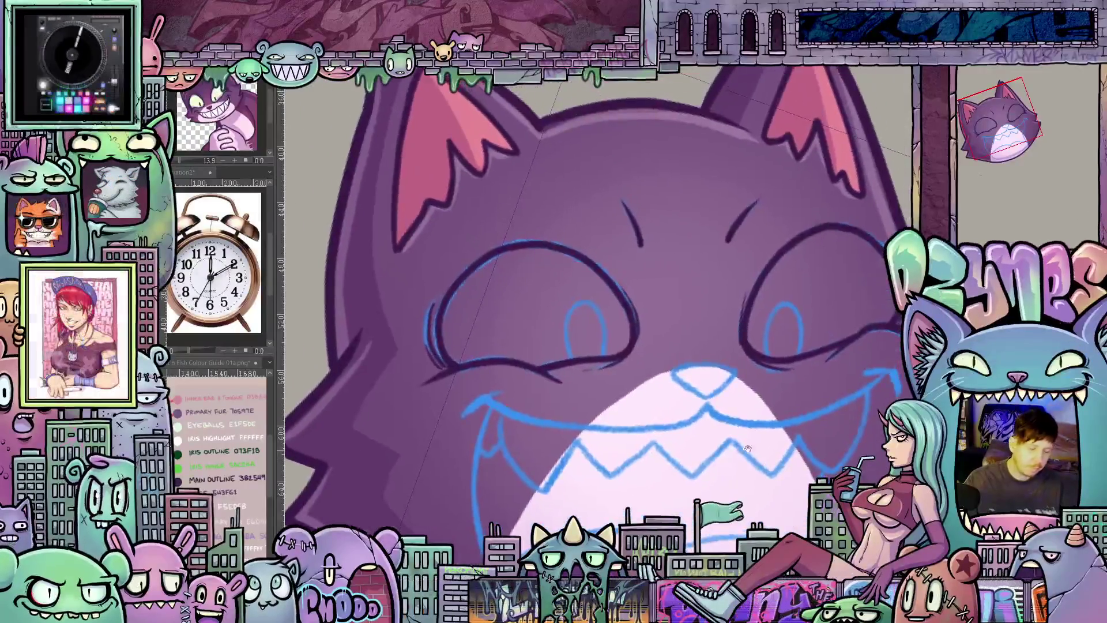
pyautogui.moveTo(742, 336)
pyautogui.mouseDown()
pyautogui.moveTo(643, 392)
pyautogui.moveTo(654, 347)
pyautogui.moveTo(641, 396)
pyautogui.mouseUp()
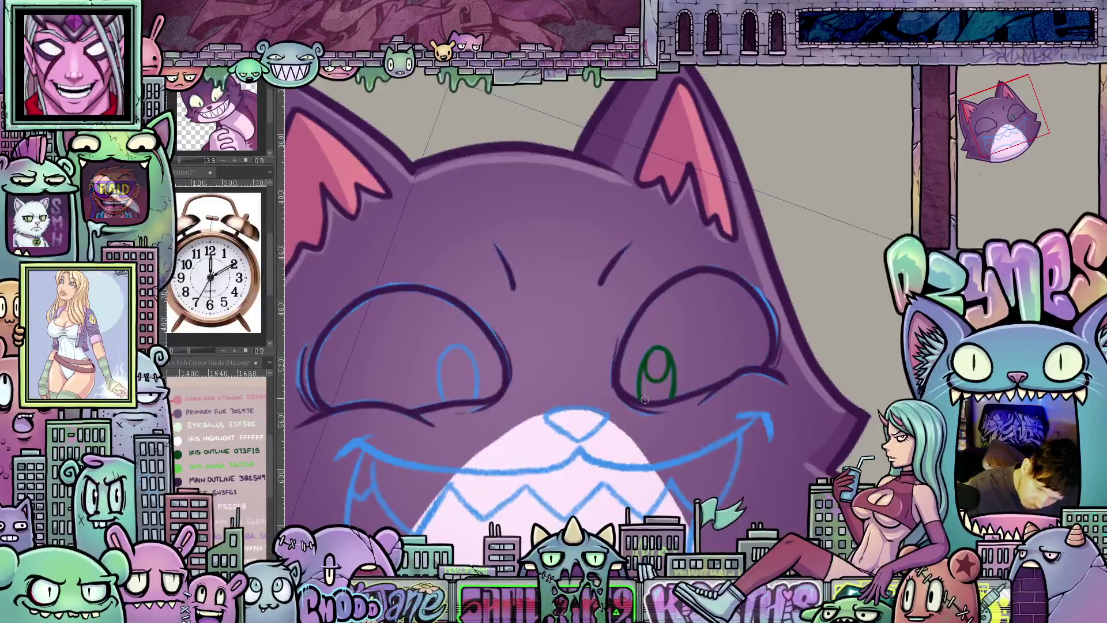
pyautogui.moveTo(653, 380); pyautogui.dragTo(659, 395)
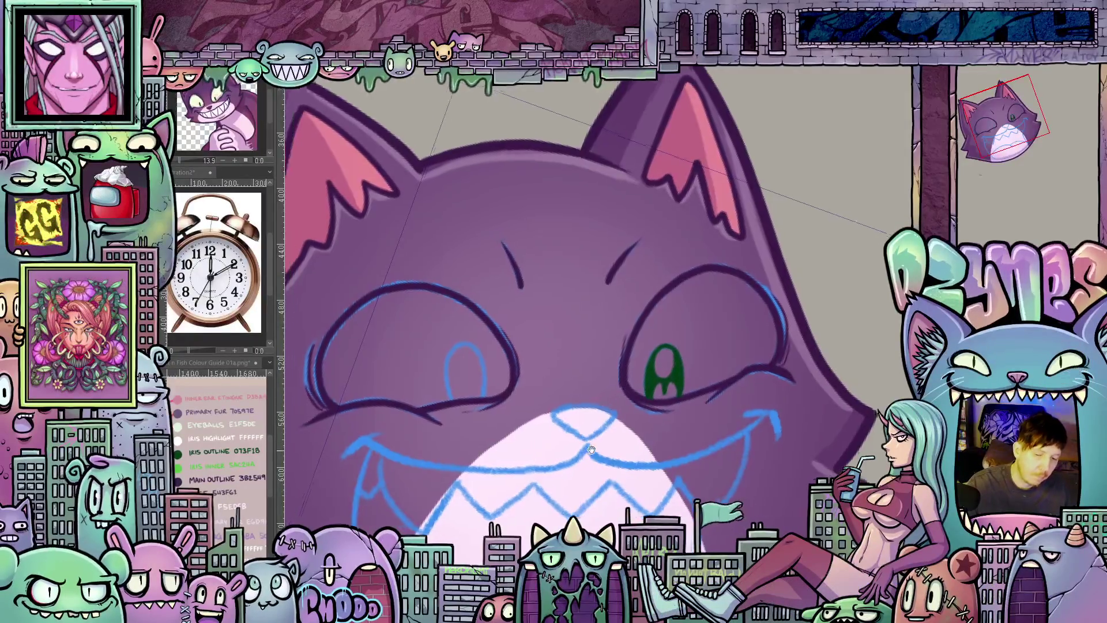
pyautogui.moveTo(642, 402); pyautogui.dragTo(696, 397)
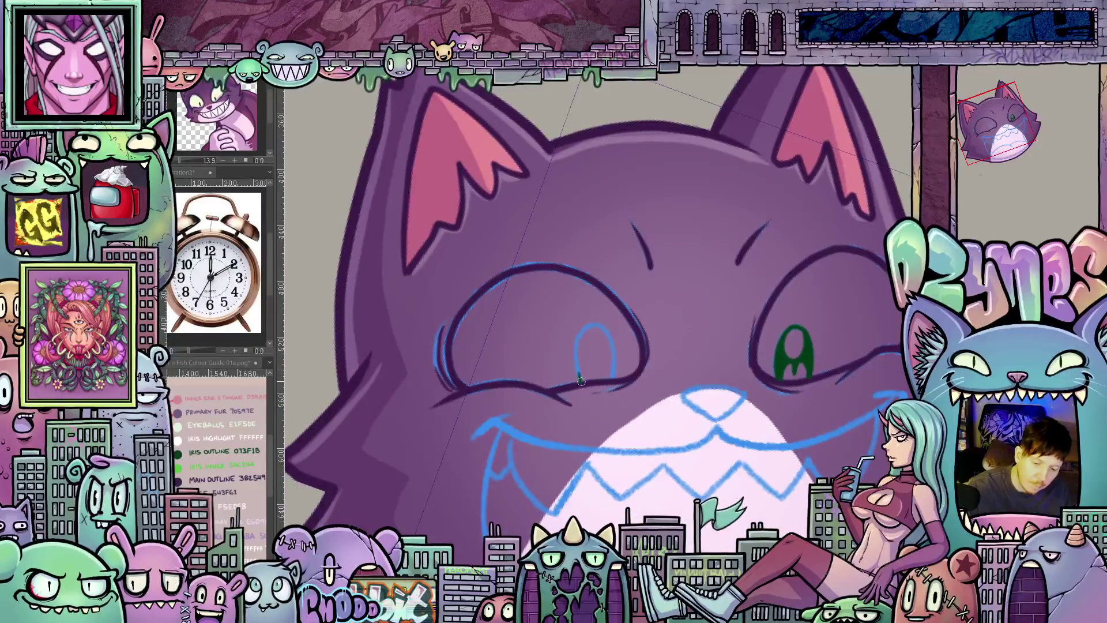
pyautogui.moveTo(577, 368); pyautogui.dragTo(612, 357)
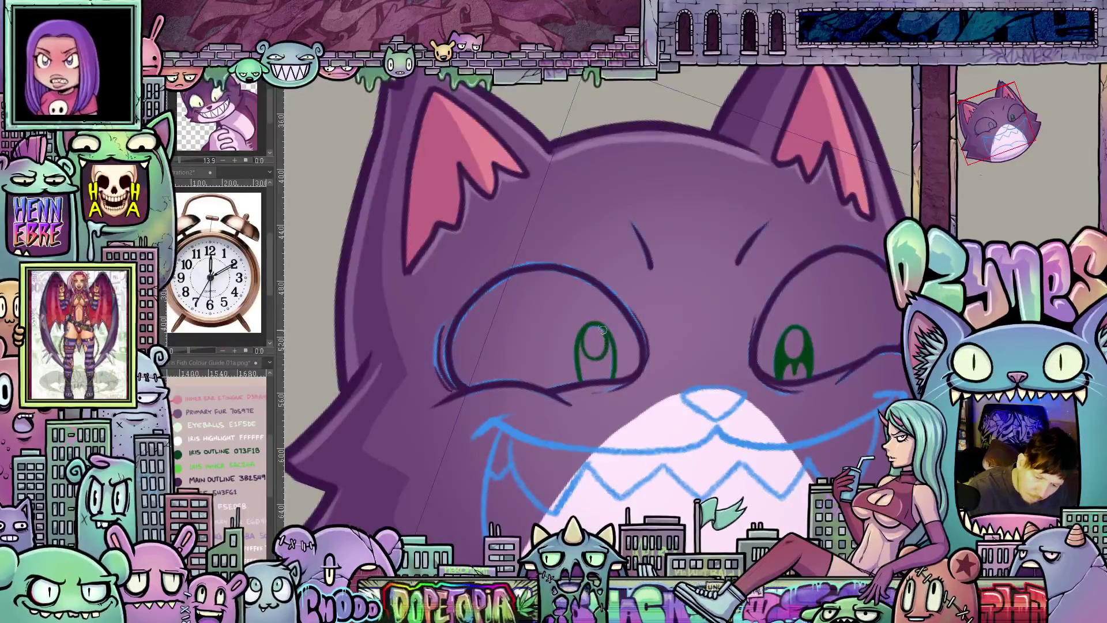
pyautogui.moveTo(593, 352); pyautogui.dragTo(597, 368)
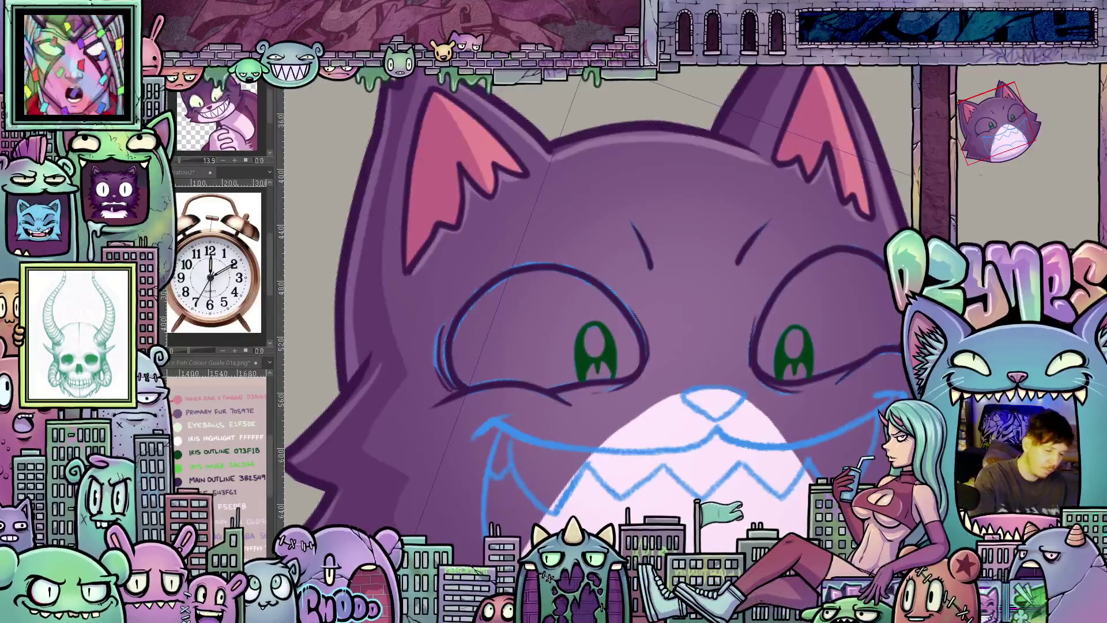
pyautogui.moveTo(657, 259); pyautogui.dragTo(704, 324)
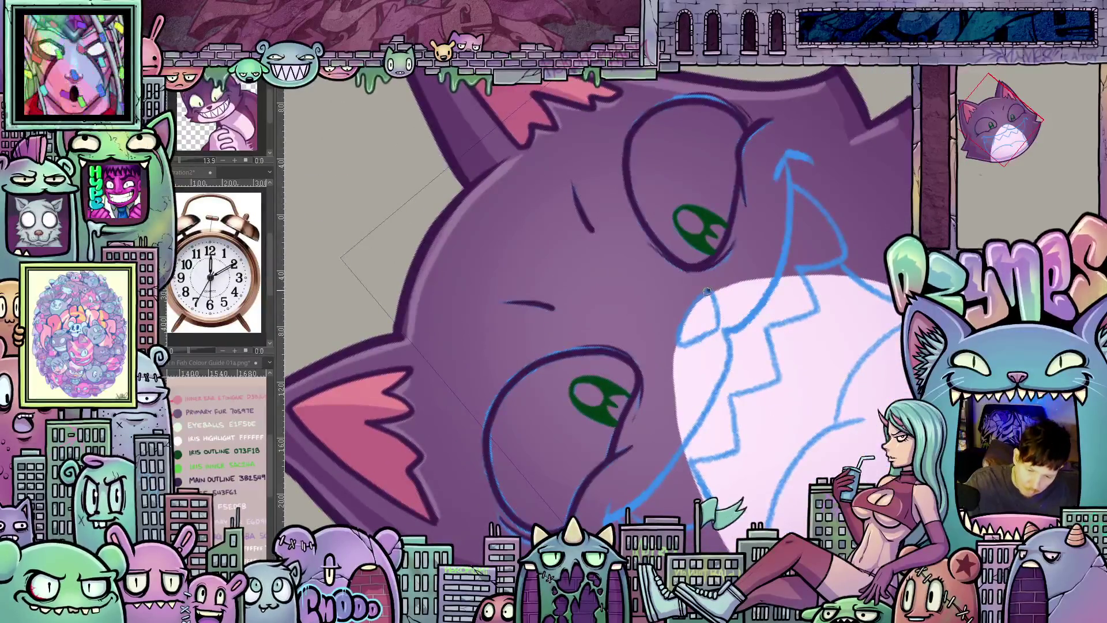
# - Ink the muzzle edge and the grin line running down from the nose
pyautogui.moveTo(680, 344)
pyautogui.mouseDown()
pyautogui.moveTo(704, 336)
pyautogui.moveTo(711, 296)
pyautogui.mouseUp()
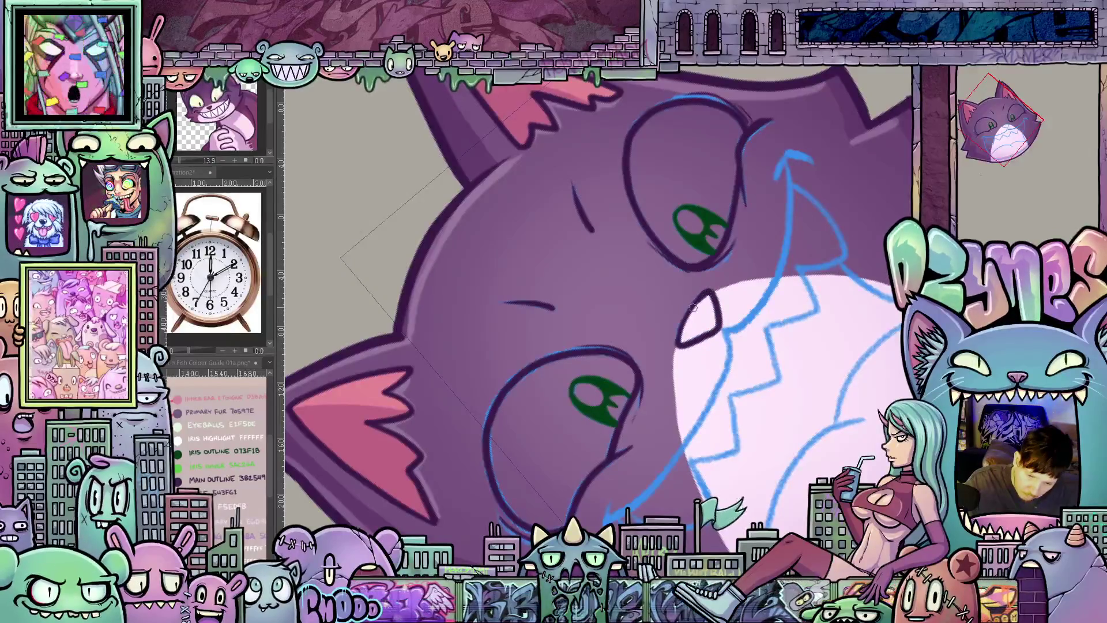
pyautogui.moveTo(764, 399); pyautogui.dragTo(697, 271)
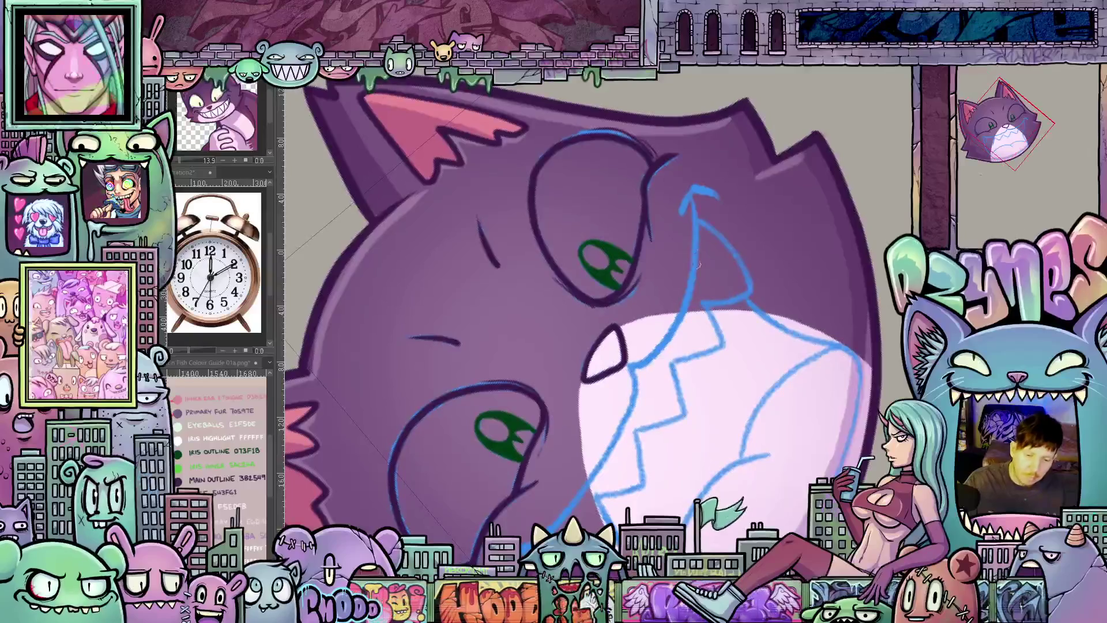
pyautogui.moveTo(681, 217)
pyautogui.mouseDown()
pyautogui.moveTo(694, 192)
pyautogui.moveTo(714, 201)
pyautogui.mouseUp()
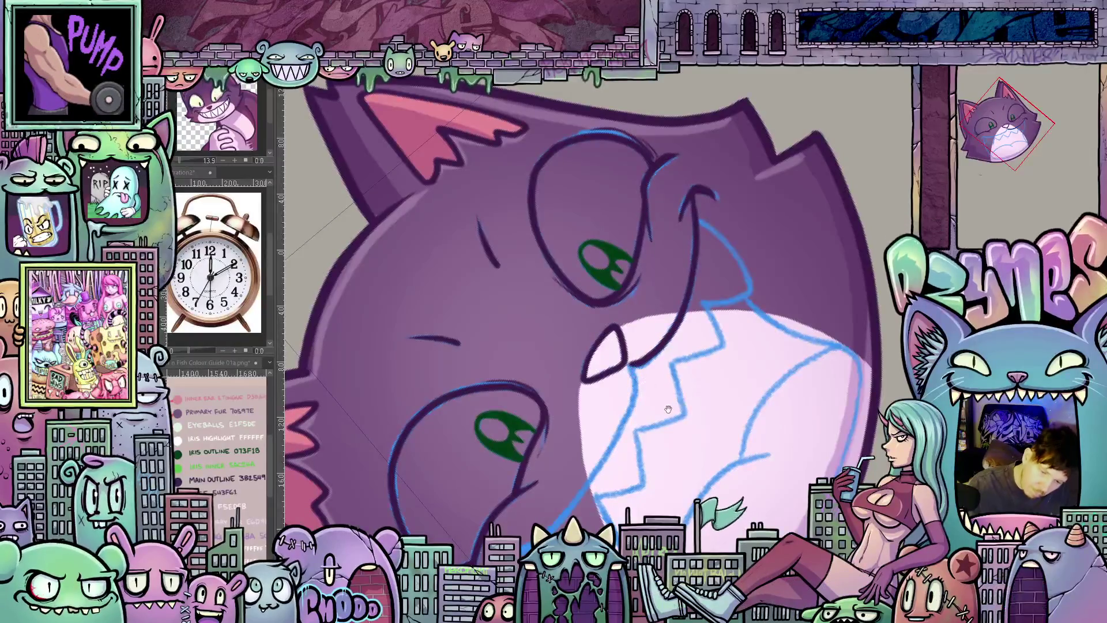
pyautogui.moveTo(665, 408); pyautogui.dragTo(654, 239)
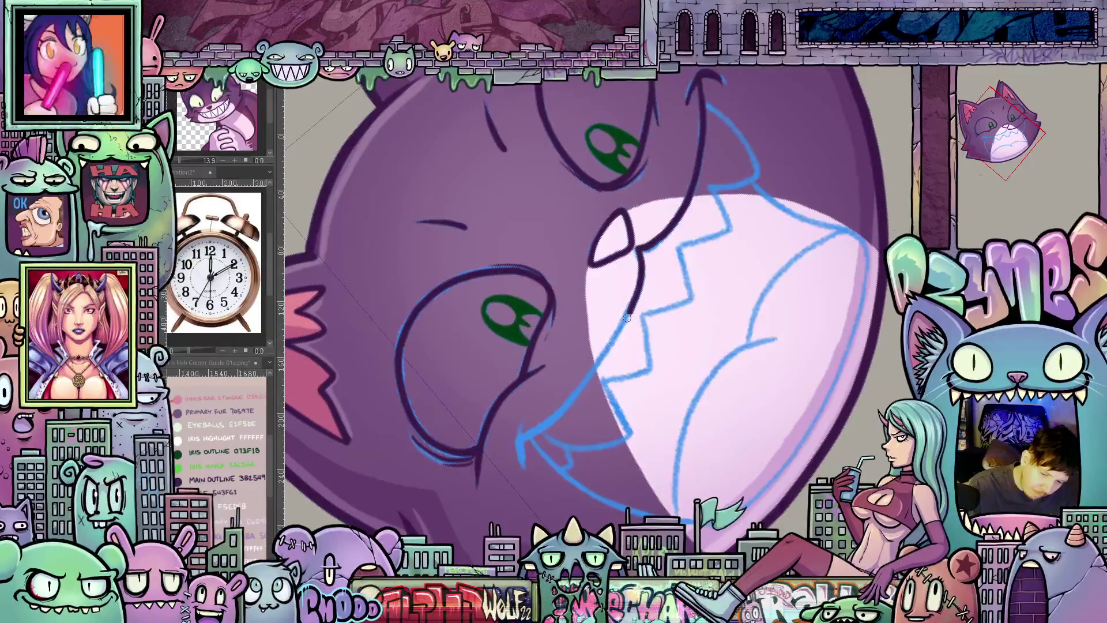
pyautogui.moveTo(629, 317); pyautogui.dragTo(546, 423)
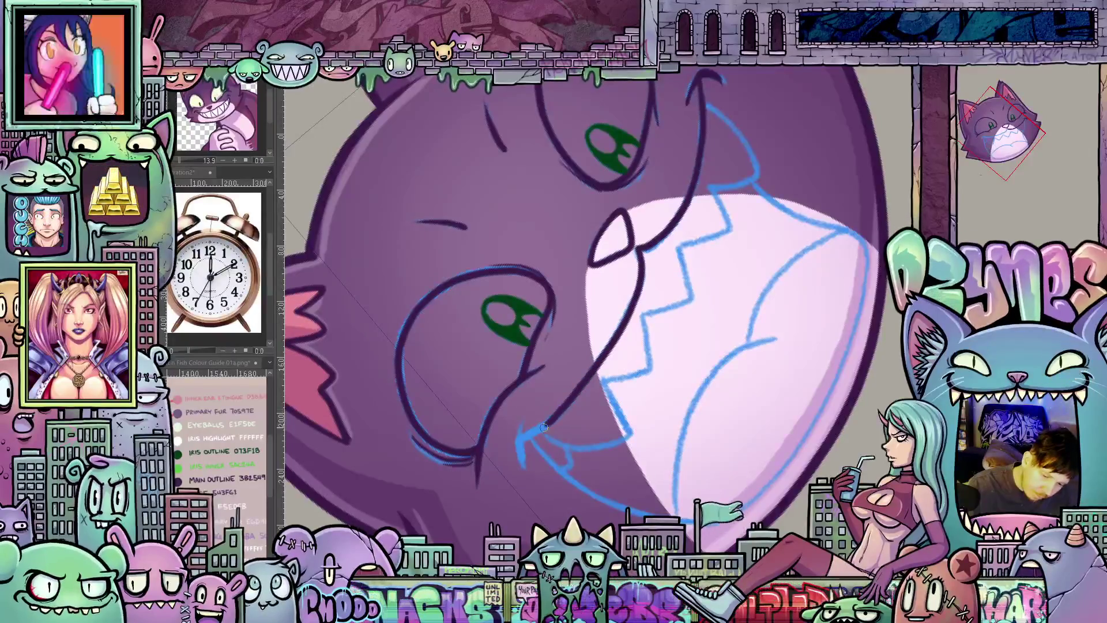
pyautogui.moveTo(530, 432); pyautogui.dragTo(520, 438)
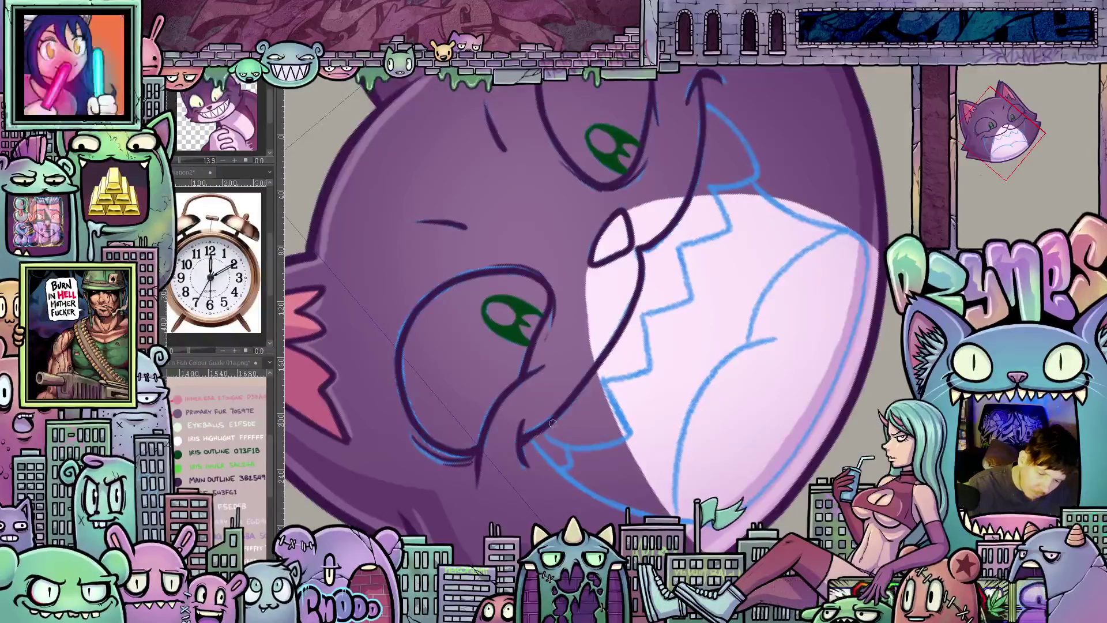
# - Ink the cheek outline and the bottom and left edges of the muzzle
pyautogui.press('5')
pyautogui.moveTo(738, 611)
pyautogui.mouseDown()
pyautogui.moveTo(708, 485)
pyautogui.moveTo(755, 264)
pyautogui.mouseUp()
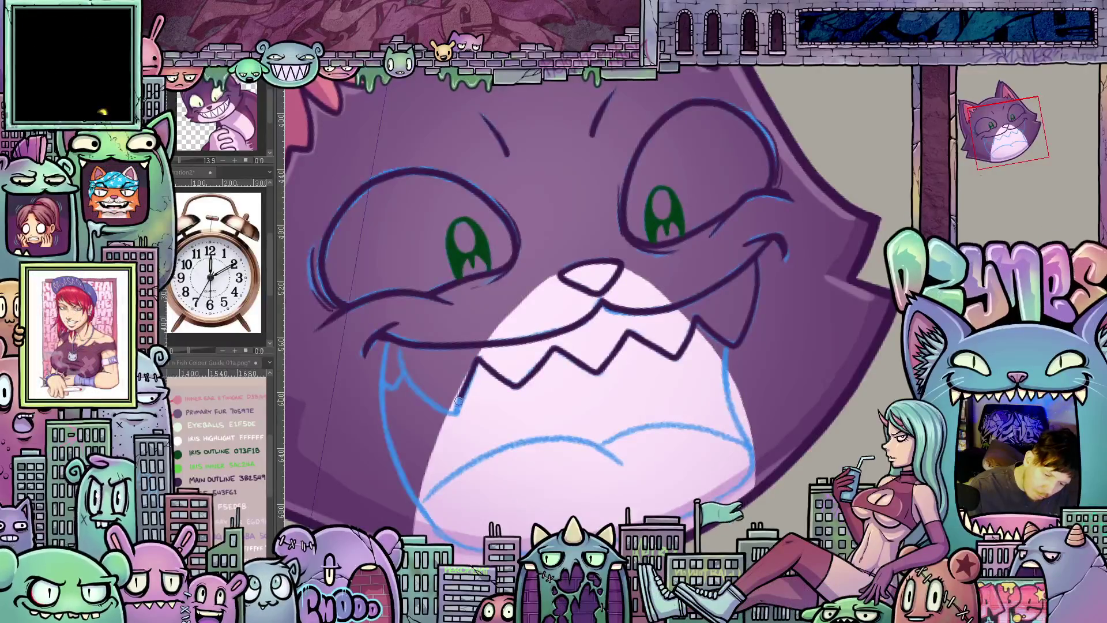
pyautogui.moveTo(675, 448); pyautogui.dragTo(416, 318)
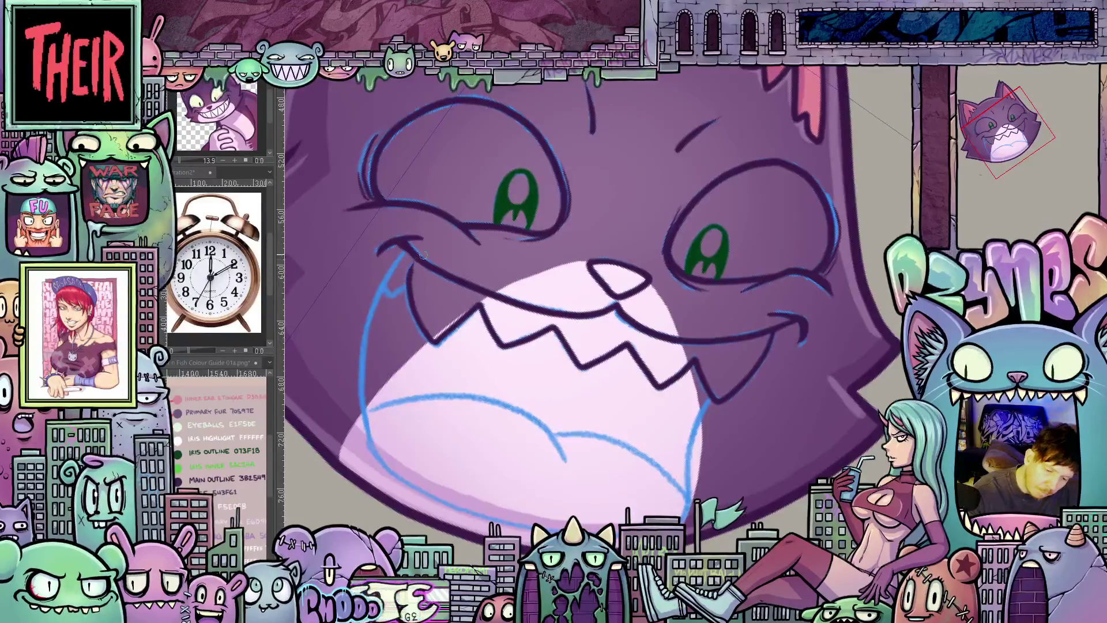
pyautogui.moveTo(416, 317); pyautogui.dragTo(494, 402)
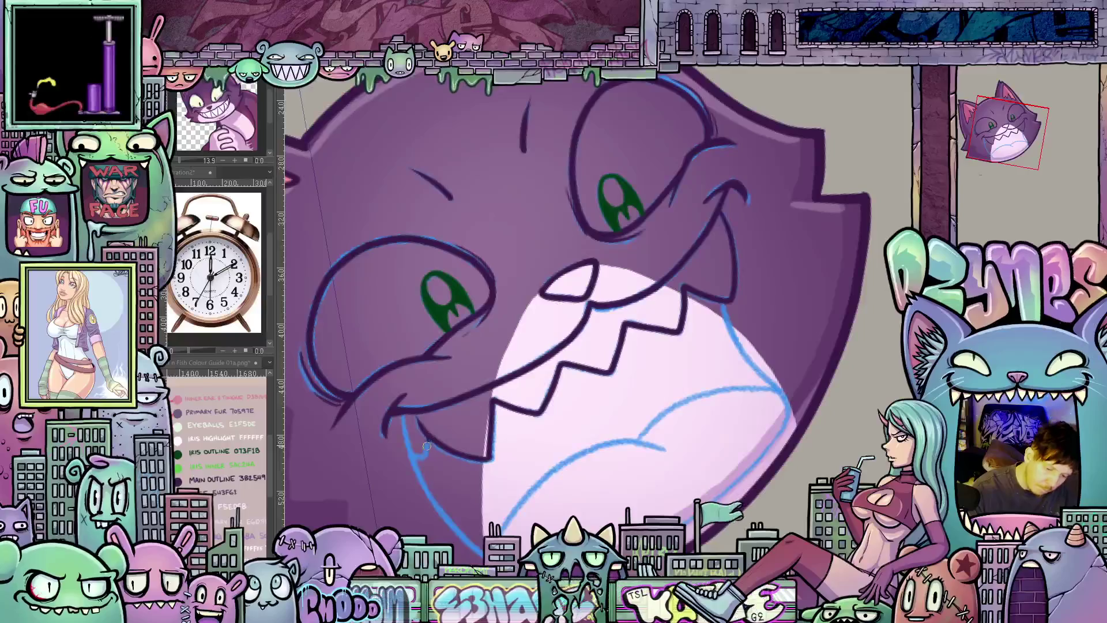
pyautogui.moveTo(430, 447)
pyautogui.mouseDown()
pyautogui.moveTo(754, 372)
pyautogui.moveTo(695, 271)
pyautogui.mouseUp()
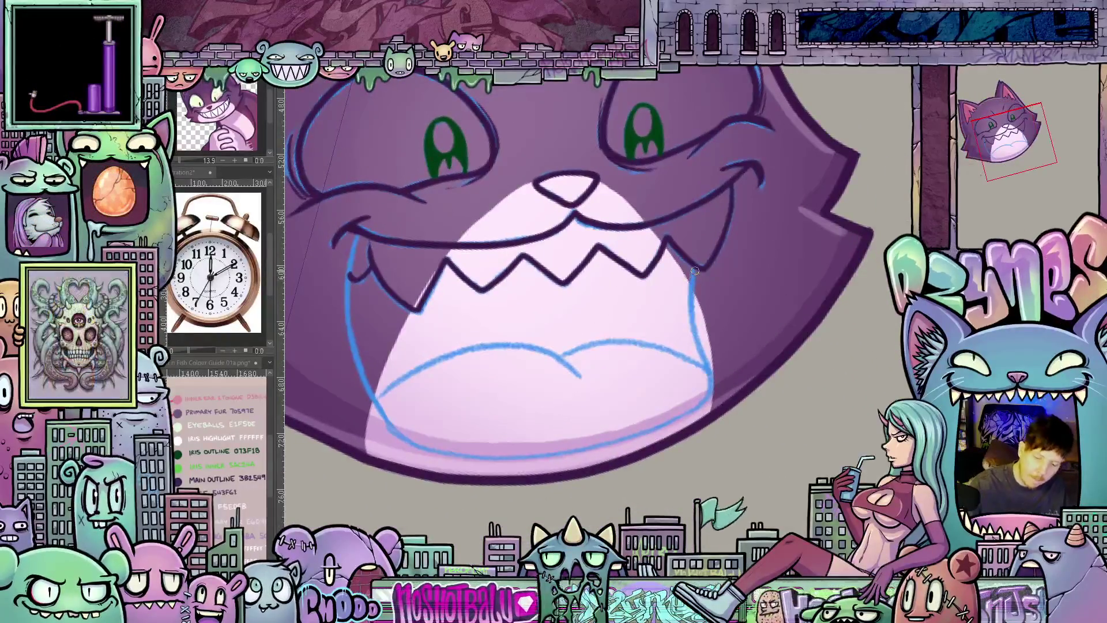
pyautogui.moveTo(697, 333); pyautogui.dragTo(706, 367)
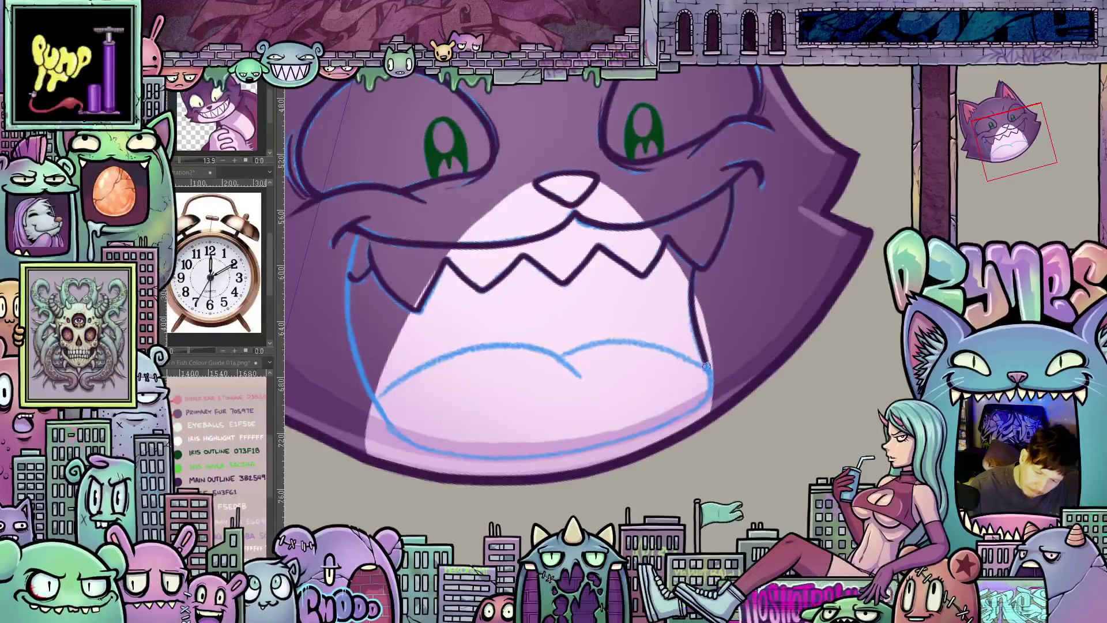
pyautogui.moveTo(675, 418)
pyautogui.mouseDown()
pyautogui.moveTo(509, 455)
pyautogui.moveTo(411, 441)
pyautogui.mouseUp()
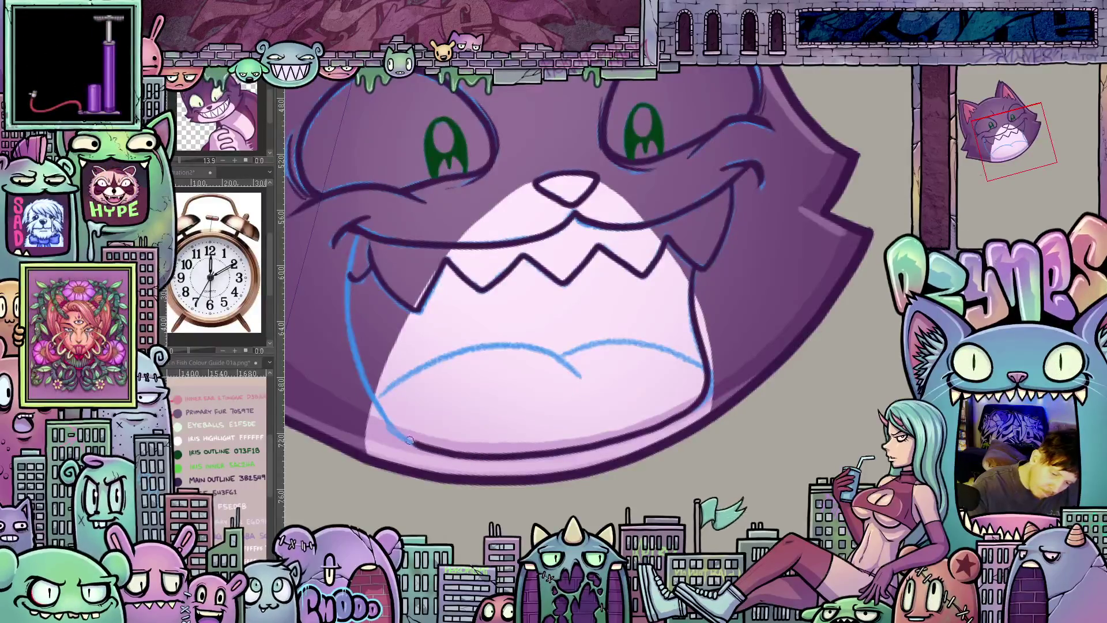
pyautogui.moveTo(346, 327)
pyautogui.mouseDown()
pyautogui.moveTo(345, 282)
pyautogui.moveTo(833, 377)
pyautogui.moveTo(694, 311)
pyautogui.mouseUp()
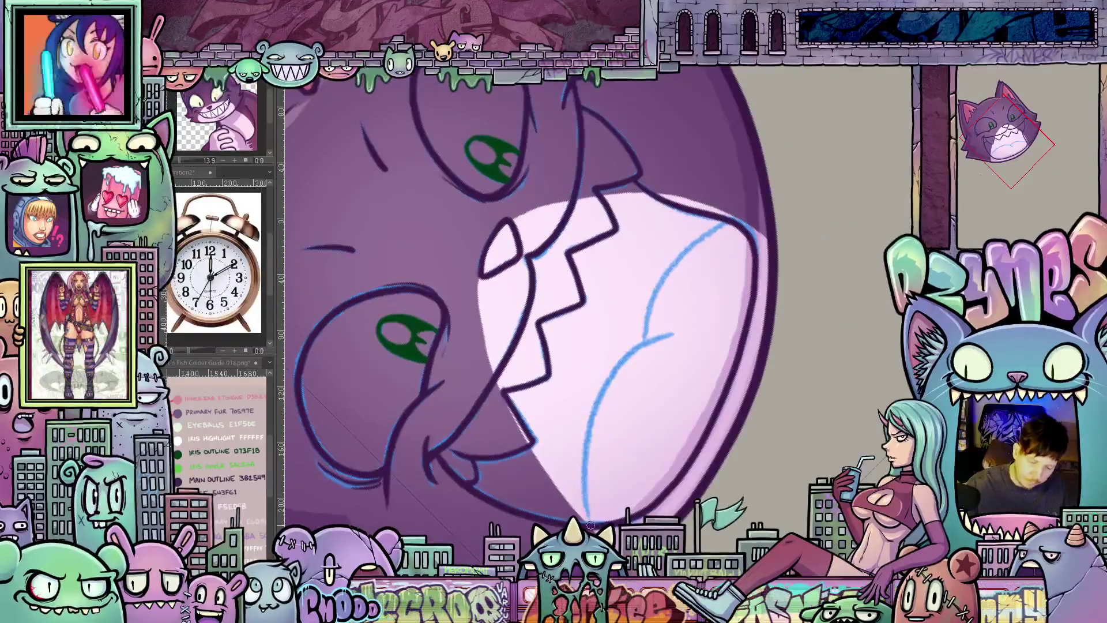
pyautogui.moveTo(587, 517)
pyautogui.mouseDown()
pyautogui.moveTo(642, 344)
pyautogui.moveTo(690, 325)
pyautogui.mouseUp()
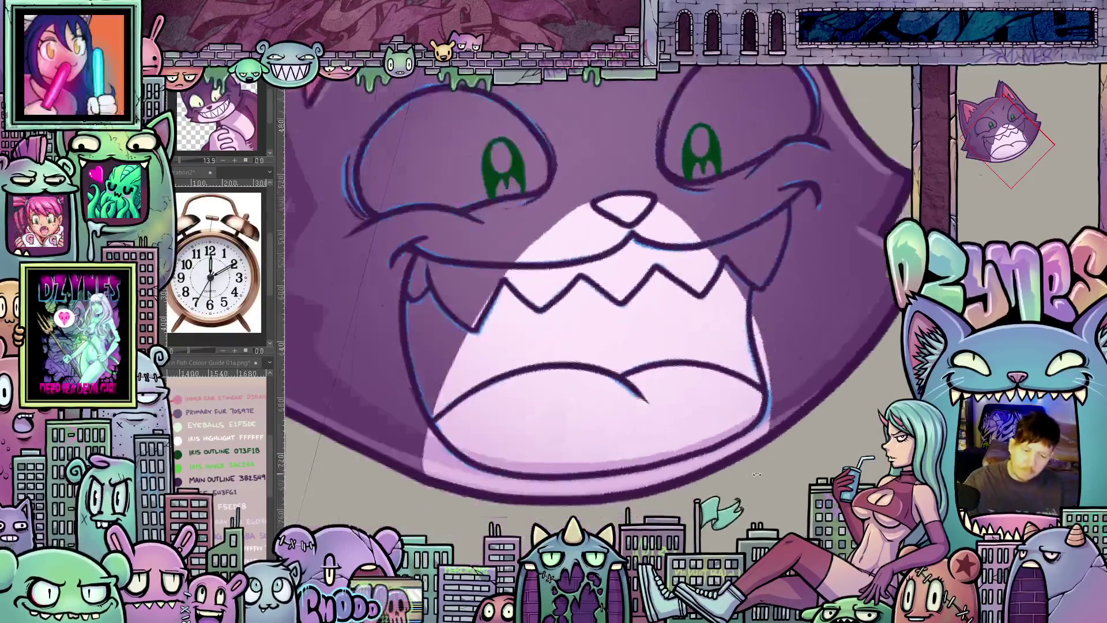
pyautogui.moveTo(724, 227); pyautogui.dragTo(756, 452)
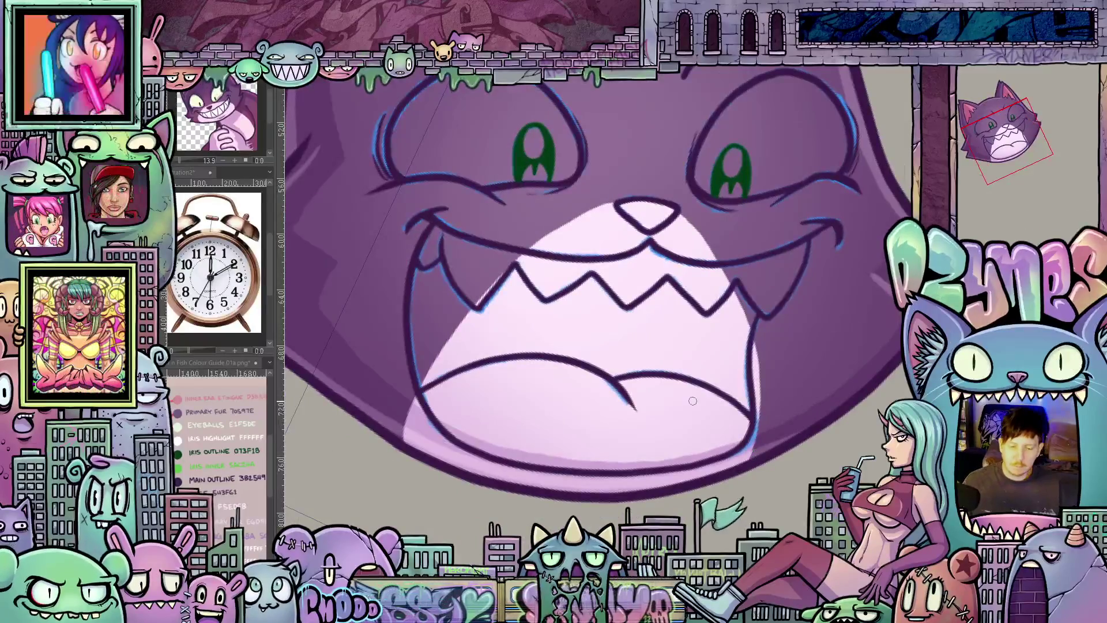
pyautogui.scroll(-3, 755, 452)
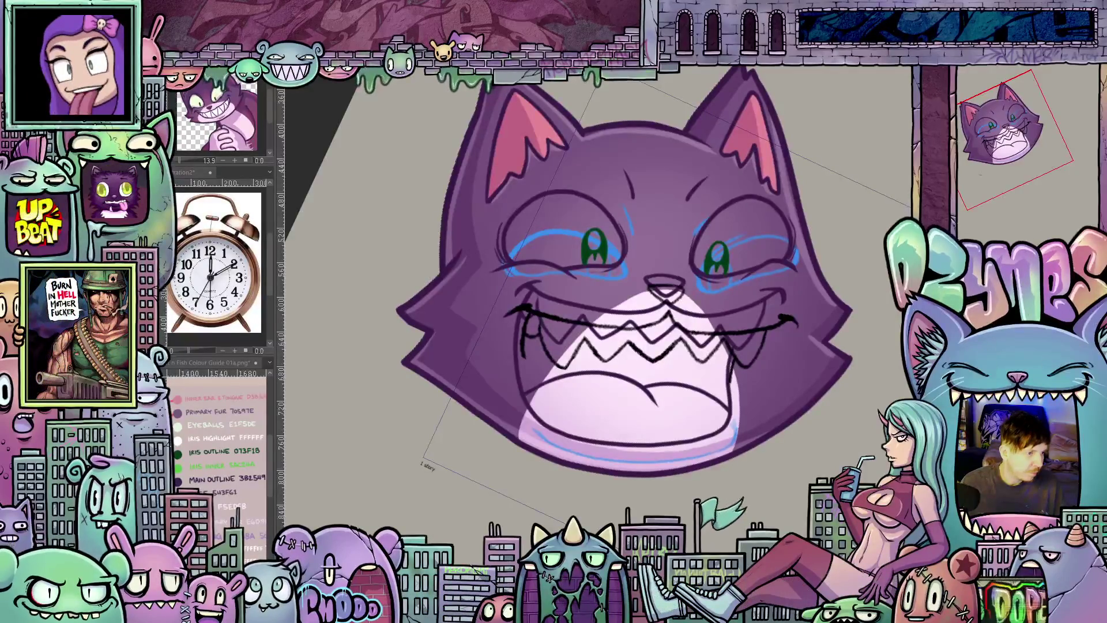
# - Hide the finished grin's inks and irises so the blue squint-eye sketch shows
pyautogui.hotkey('ctrl', 'z')
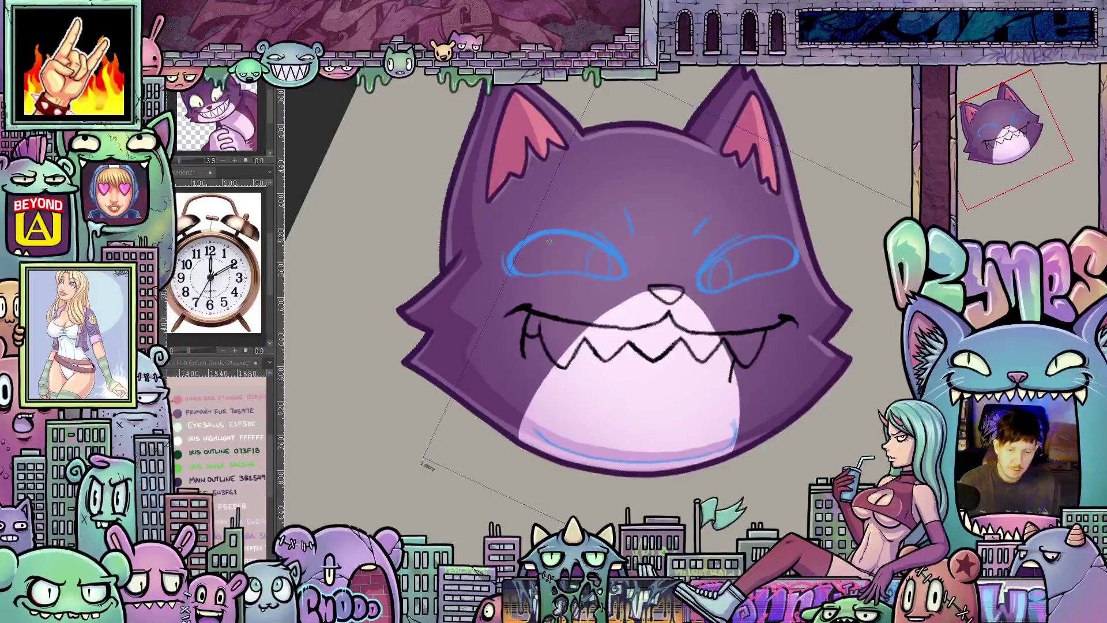
pyautogui.scroll(2, 779, 301)
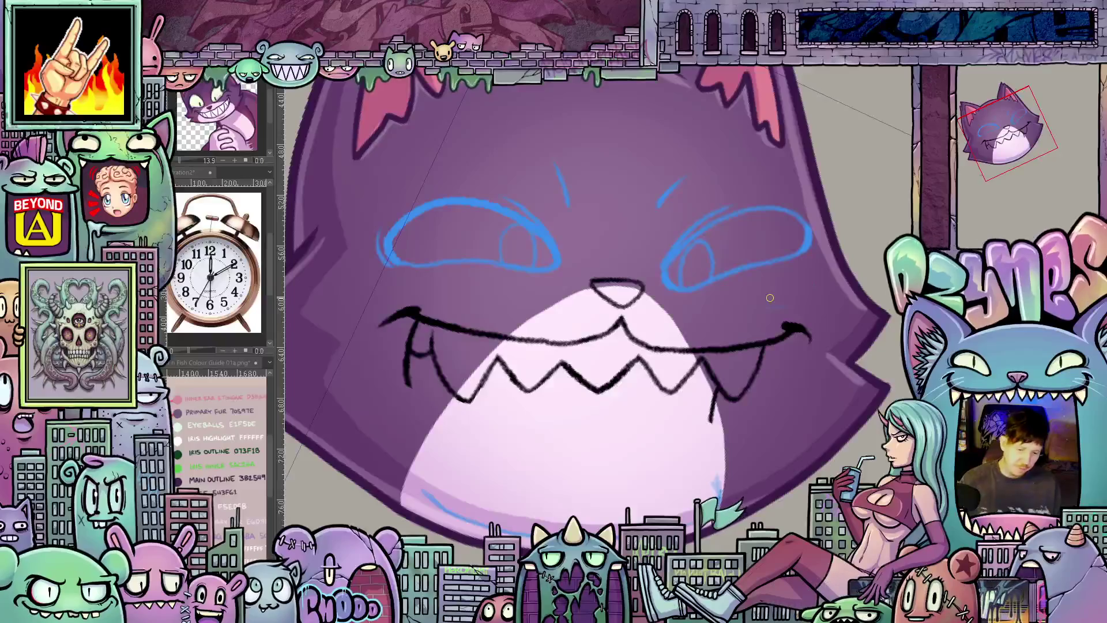
pyautogui.scroll(-1, 769, 298)
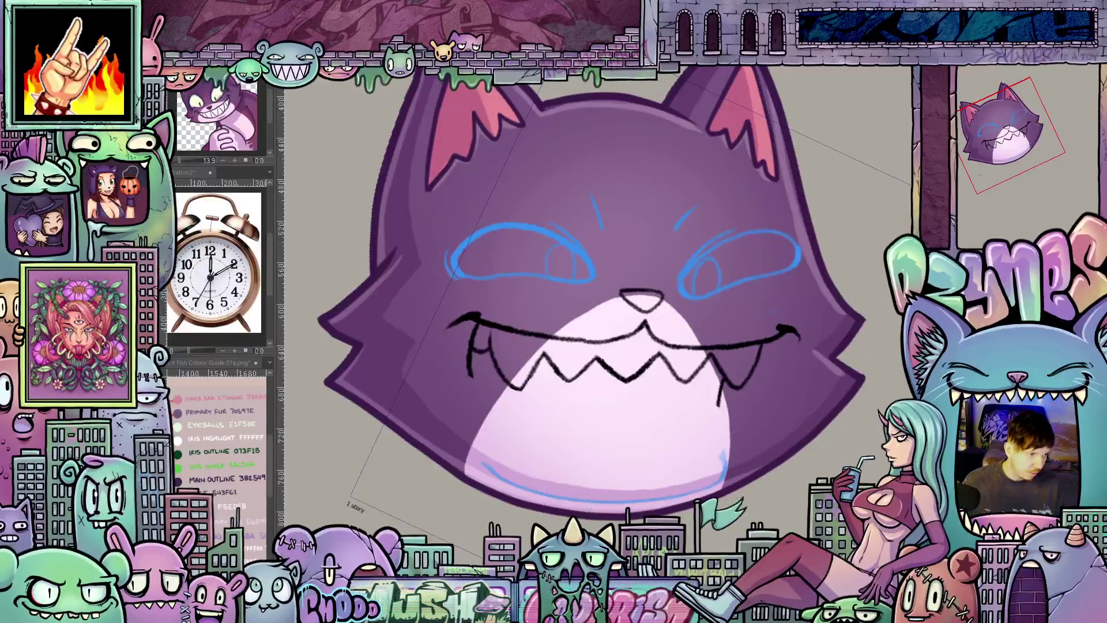
# - Lasso-select the stray blue sketch line along the lower face
pyautogui.moveTo(770, 502); pyautogui.dragTo(430, 483)
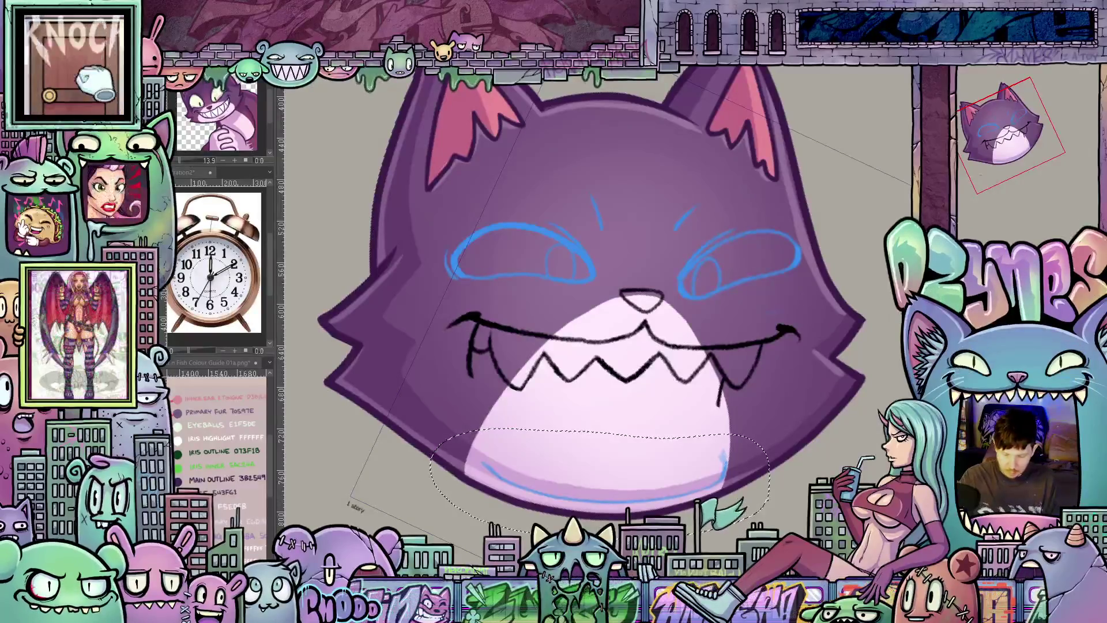
# - Delete the stray blue line under the muzzle, clear the selection and bring the eye into view
pyautogui.press('Delete')
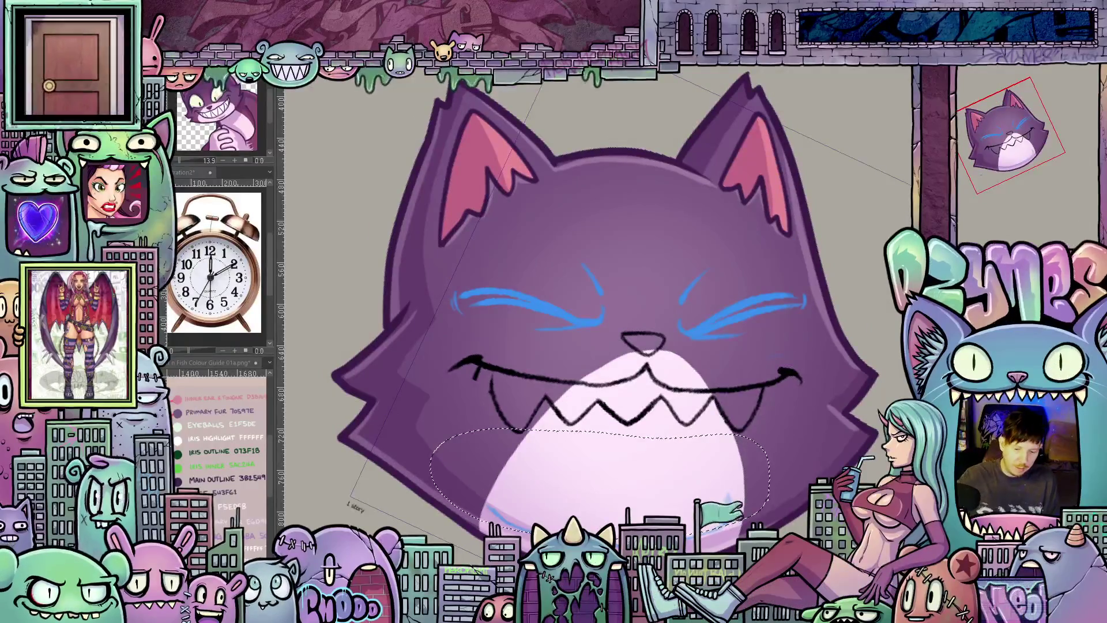
pyautogui.moveTo(772, 506)
pyautogui.mouseDown()
pyautogui.moveTo(445, 506)
pyautogui.moveTo(458, 529)
pyautogui.mouseUp()
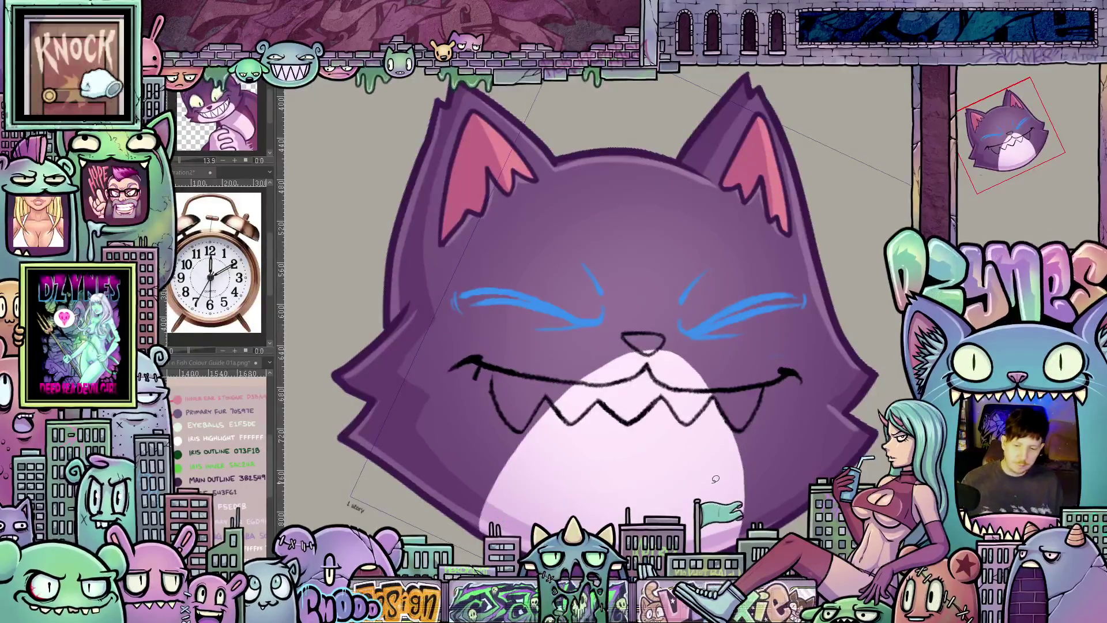
pyautogui.hotkey('ctrl', 'd')
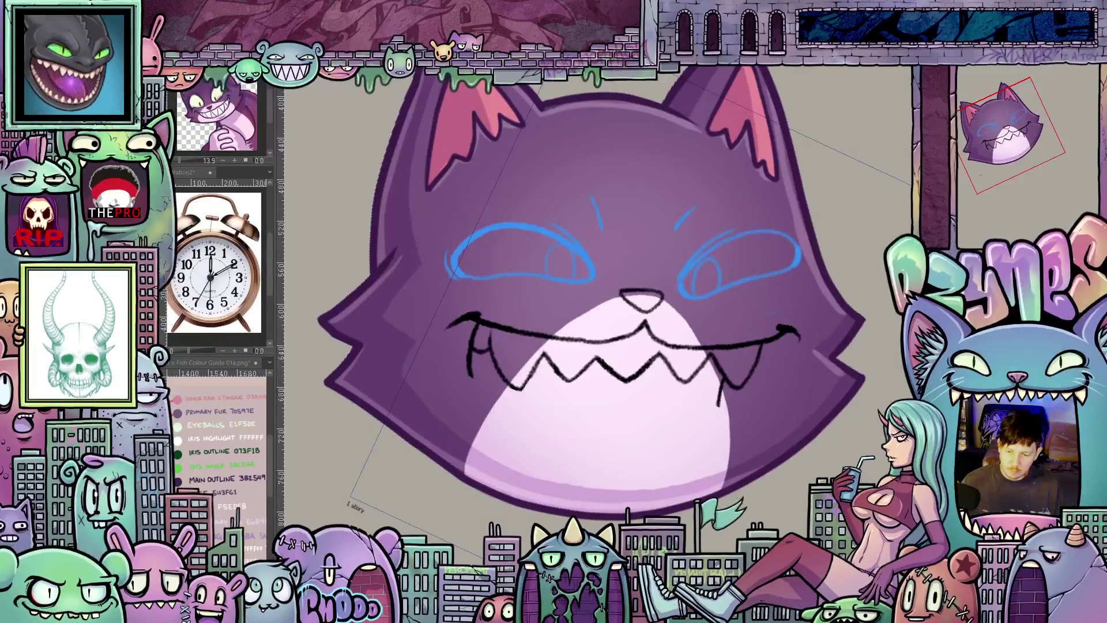
pyautogui.scroll(1, 716, 275)
pyautogui.scroll(1, 716, 276)
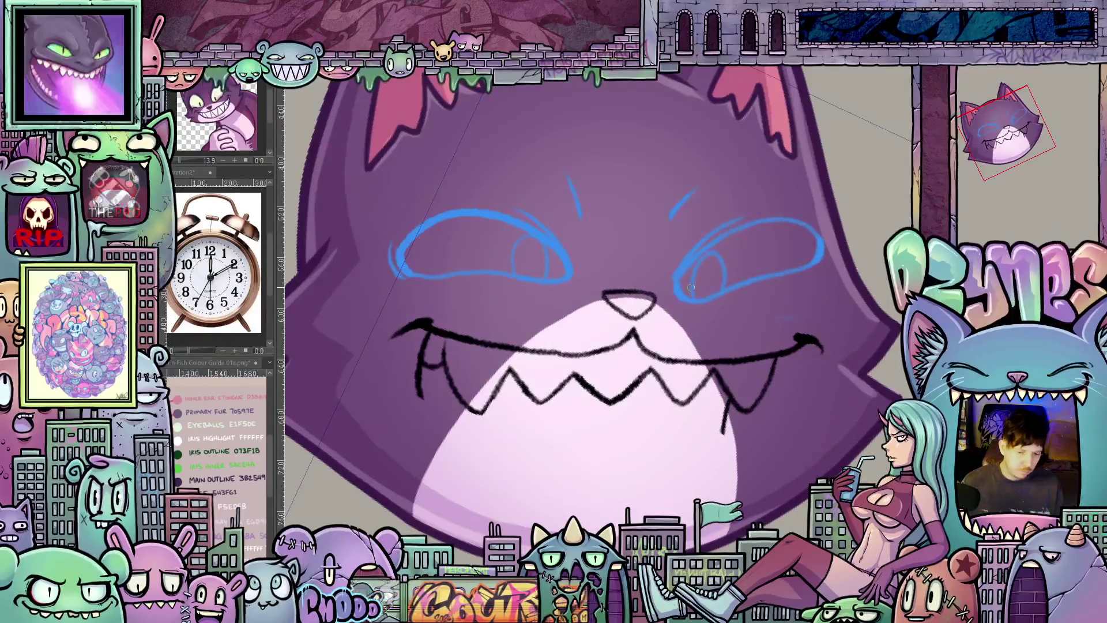
pyautogui.scroll(1, 736, 312)
pyautogui.moveTo(804, 223)
pyautogui.mouseDown()
pyautogui.moveTo(748, 346)
pyautogui.moveTo(616, 422)
pyautogui.mouseUp()
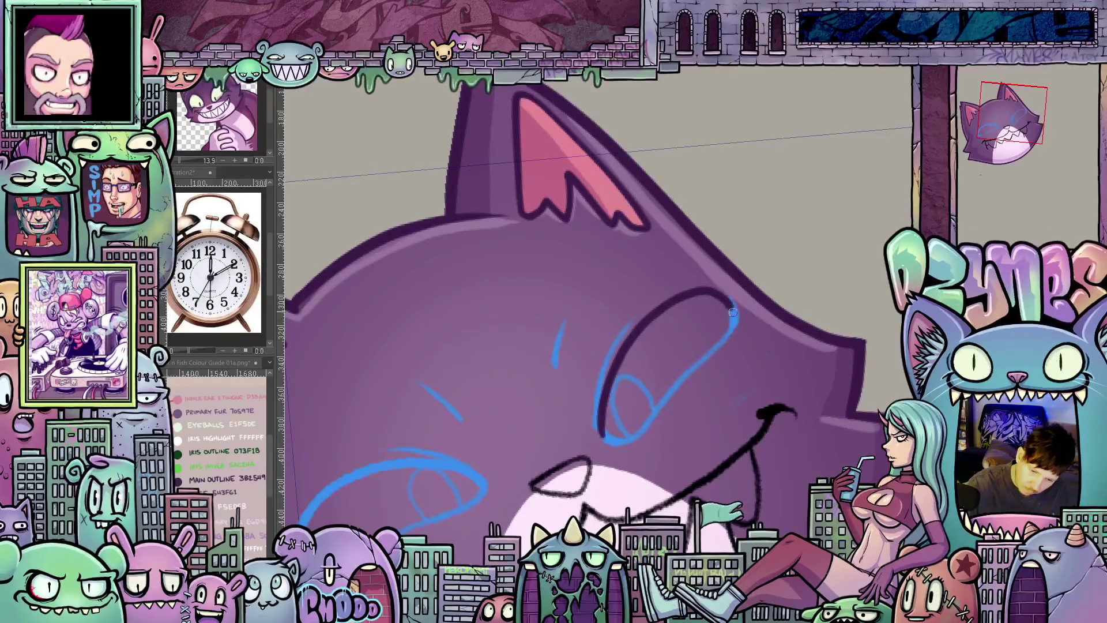
# - Ink the diagonal line of the left closed eye in dark purple over the blue sketch
pyautogui.moveTo(726, 336)
pyautogui.mouseDown()
pyautogui.moveTo(648, 423)
pyautogui.moveTo(601, 437)
pyautogui.mouseUp()
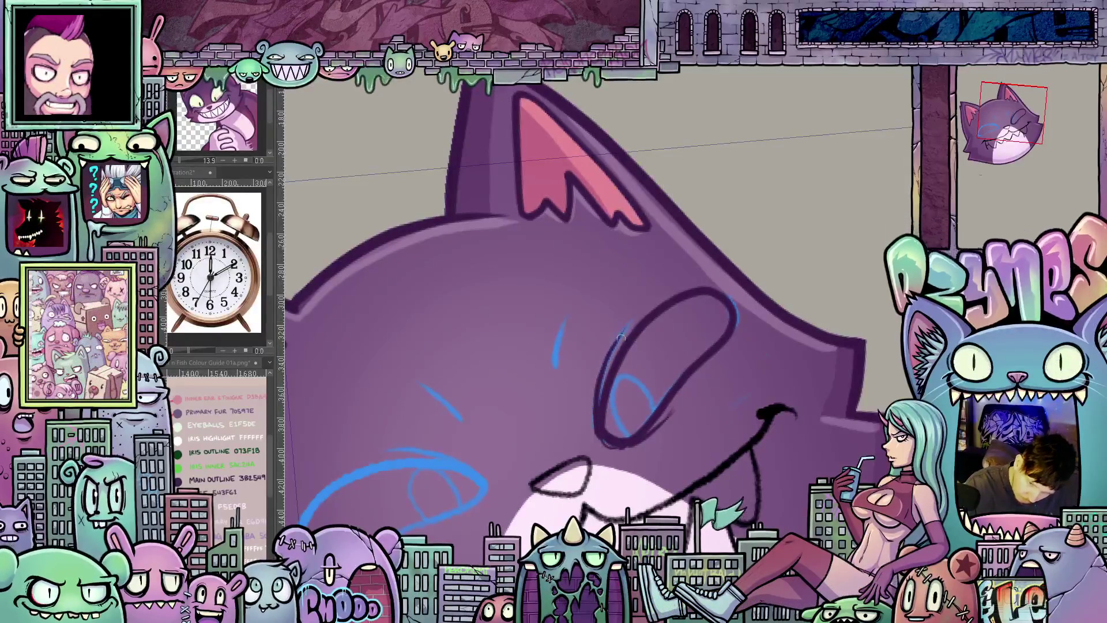
pyautogui.moveTo(739, 427); pyautogui.dragTo(733, 452)
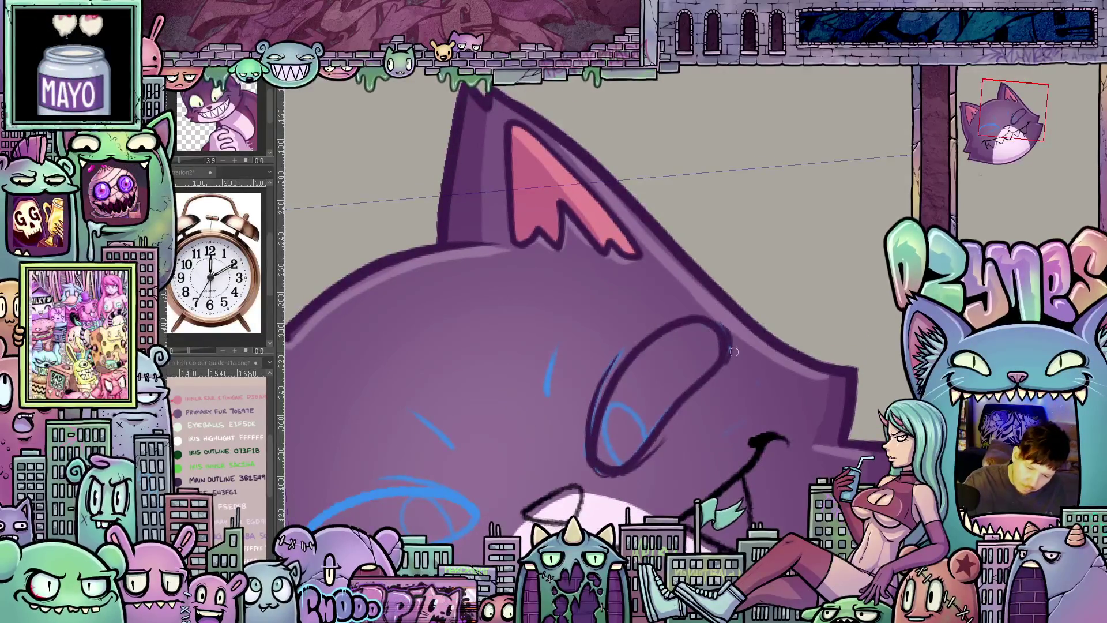
pyautogui.moveTo(598, 510)
pyautogui.mouseDown()
pyautogui.moveTo(733, 455)
pyautogui.moveTo(657, 467)
pyautogui.mouseUp()
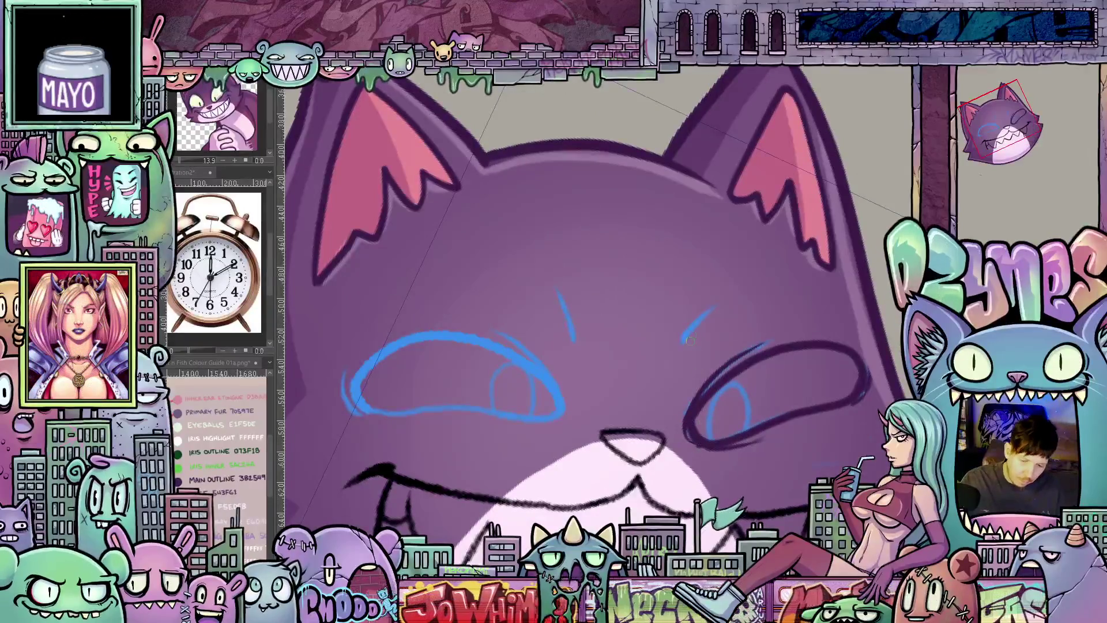
pyautogui.moveTo(681, 343)
pyautogui.mouseDown()
pyautogui.moveTo(584, 317)
pyautogui.moveTo(583, 287)
pyautogui.mouseUp()
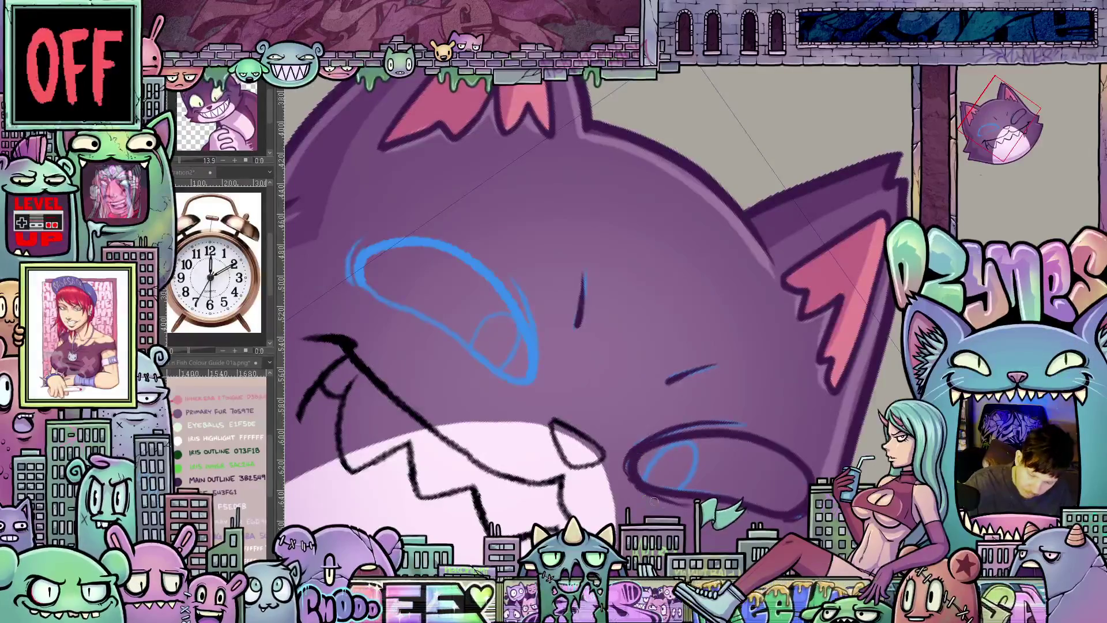
# - Ink the lower line of the closed eye and level the view on the whole face
pyautogui.moveTo(645, 449)
pyautogui.mouseDown()
pyautogui.moveTo(841, 431)
pyautogui.moveTo(693, 398)
pyautogui.mouseUp()
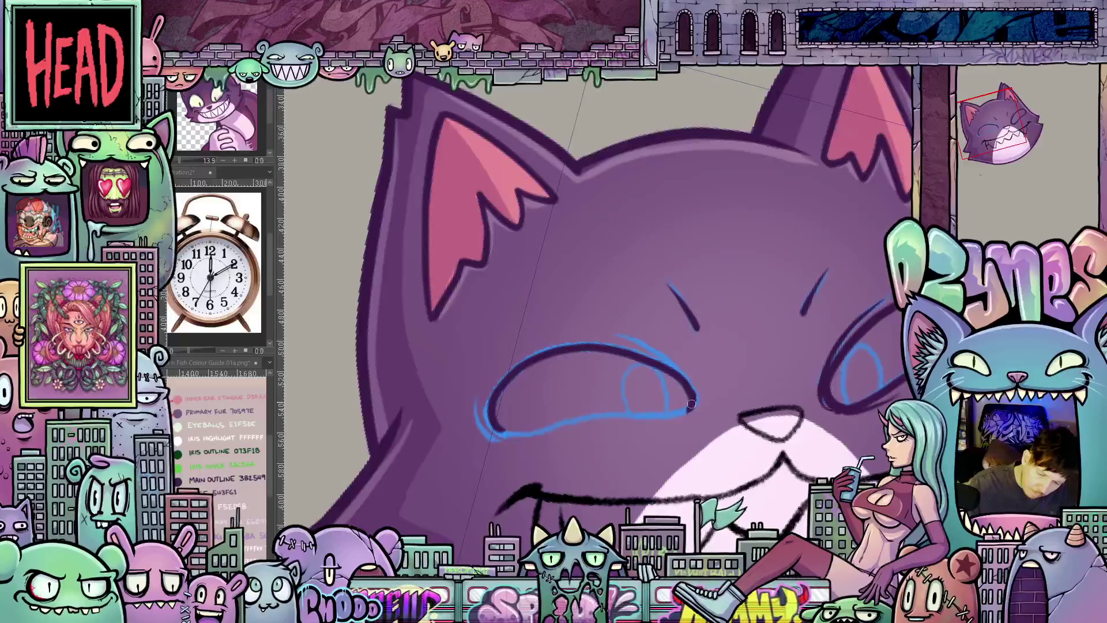
pyautogui.moveTo(678, 414); pyautogui.dragTo(546, 427)
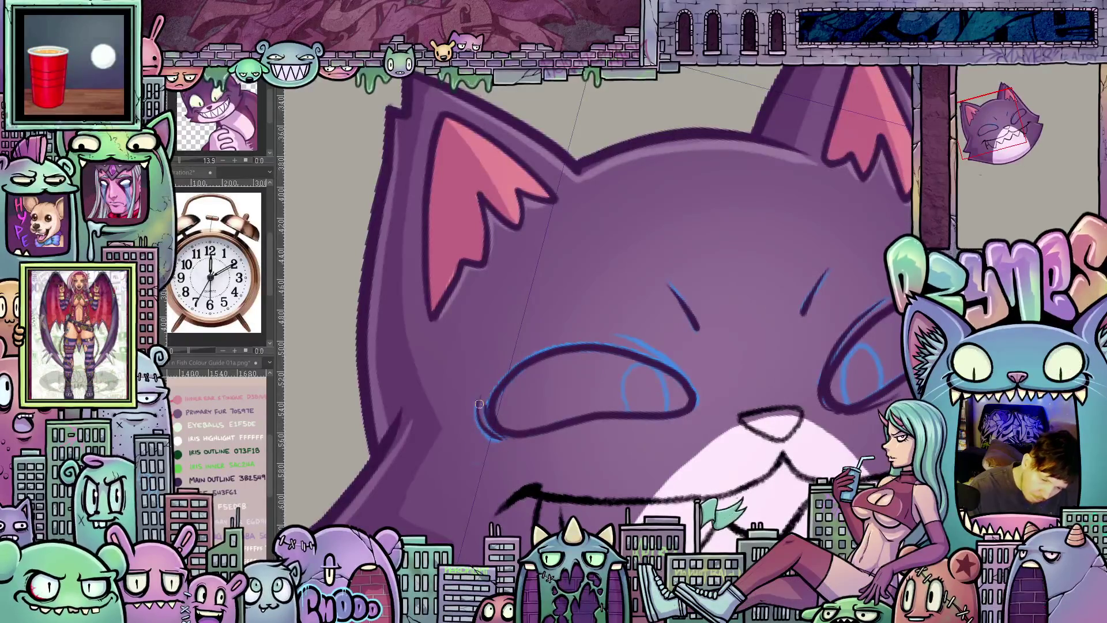
pyautogui.scroll(1, 662, 444)
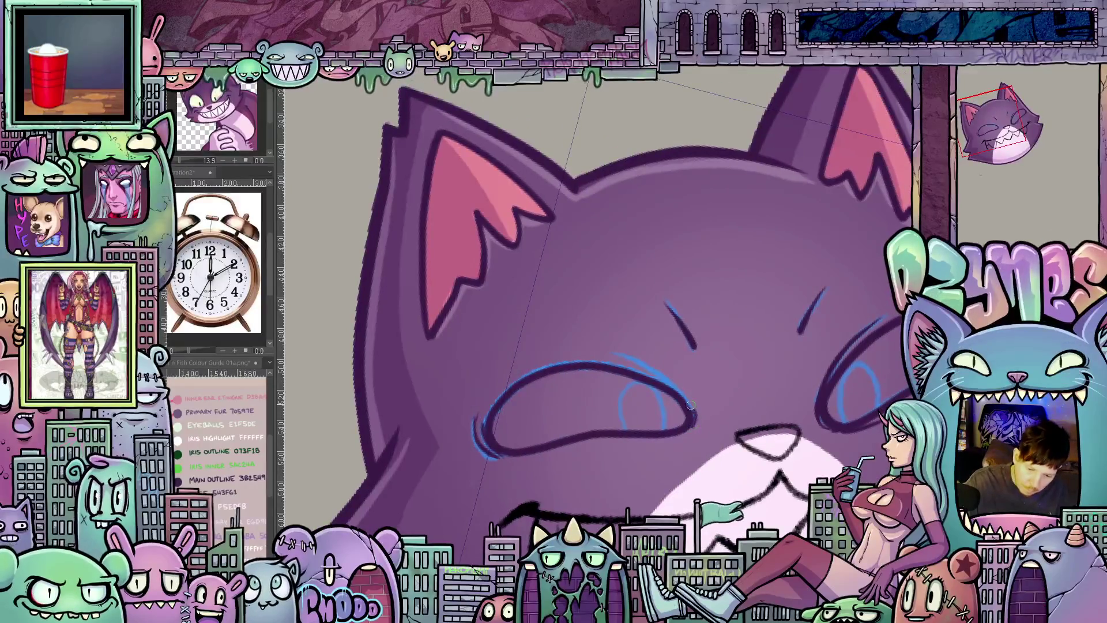
pyautogui.moveTo(692, 426); pyautogui.dragTo(609, 425)
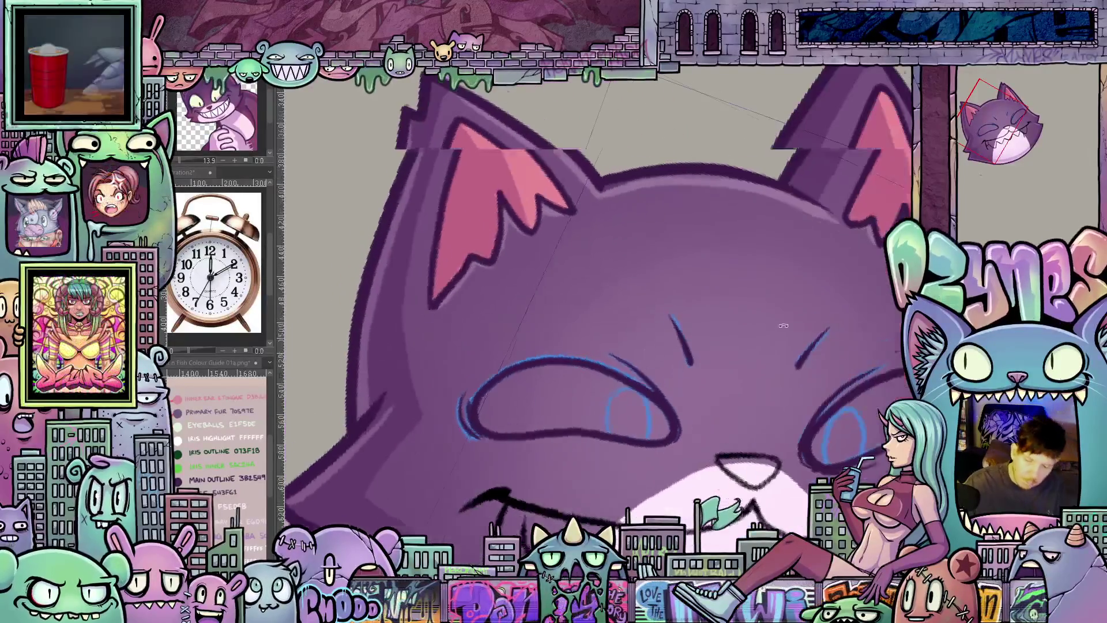
pyautogui.moveTo(615, 429)
pyautogui.mouseDown()
pyautogui.moveTo(775, 435)
pyautogui.moveTo(679, 334)
pyautogui.mouseUp()
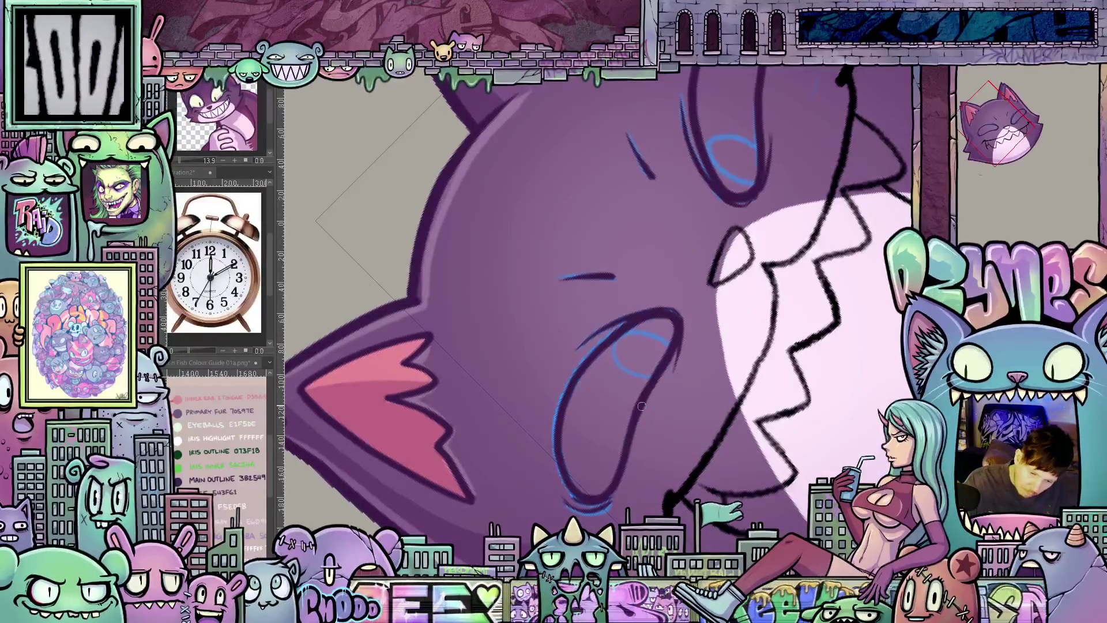
pyautogui.scroll(-2, 792, 319)
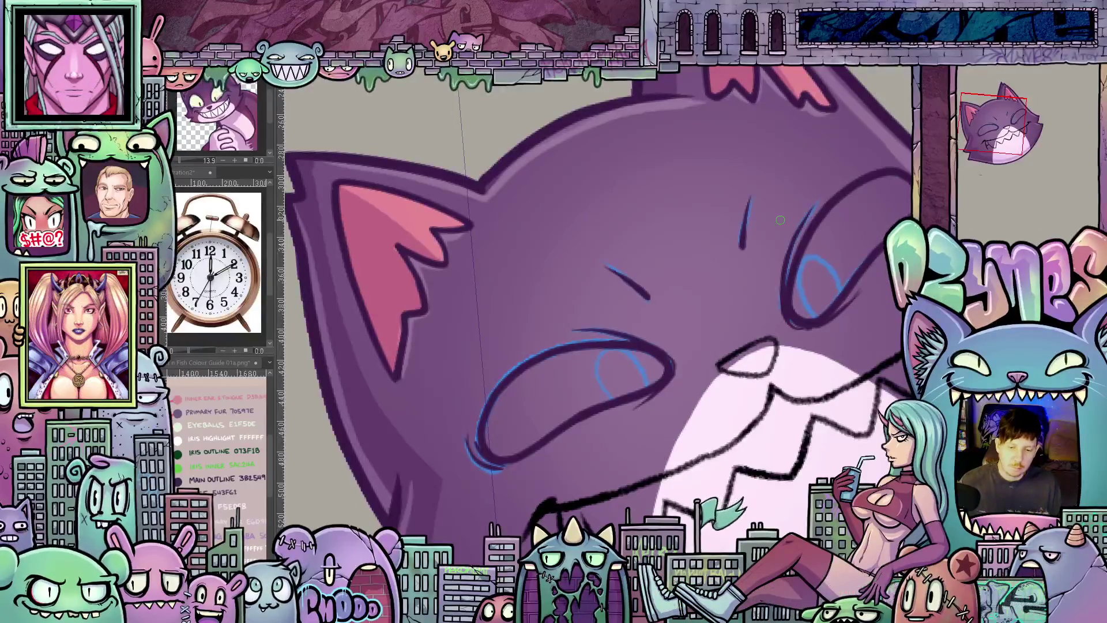
pyautogui.scroll(-3, 783, 223)
pyautogui.scroll(2, 675, 321)
pyautogui.scroll(2, 674, 321)
pyautogui.scroll(1, 674, 321)
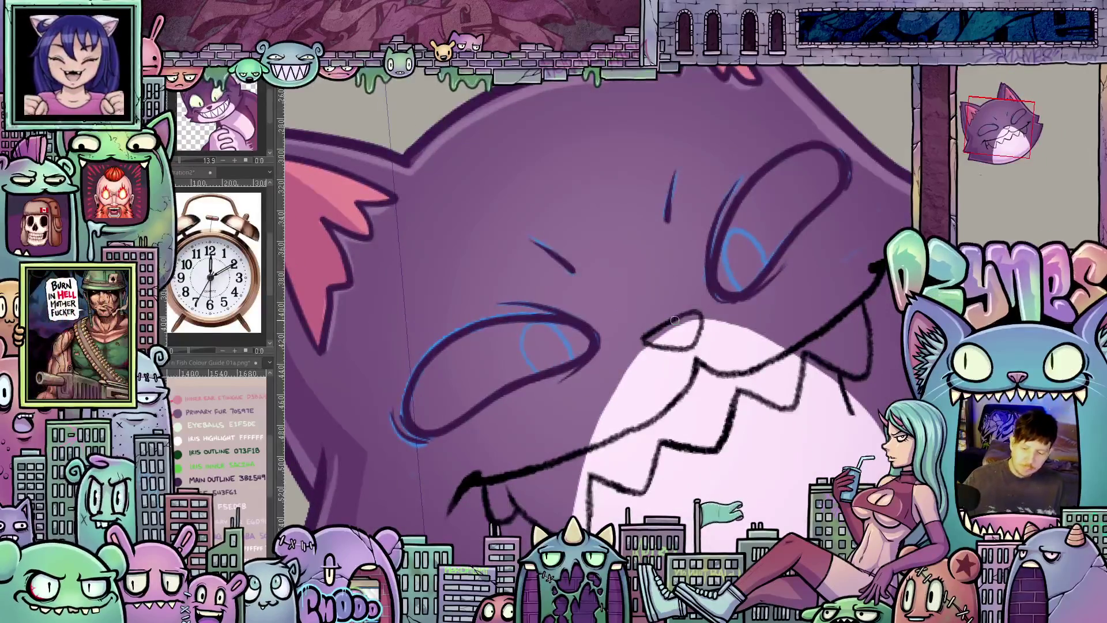
pyautogui.scroll(-1, 674, 321)
pyautogui.scroll(1, 588, 378)
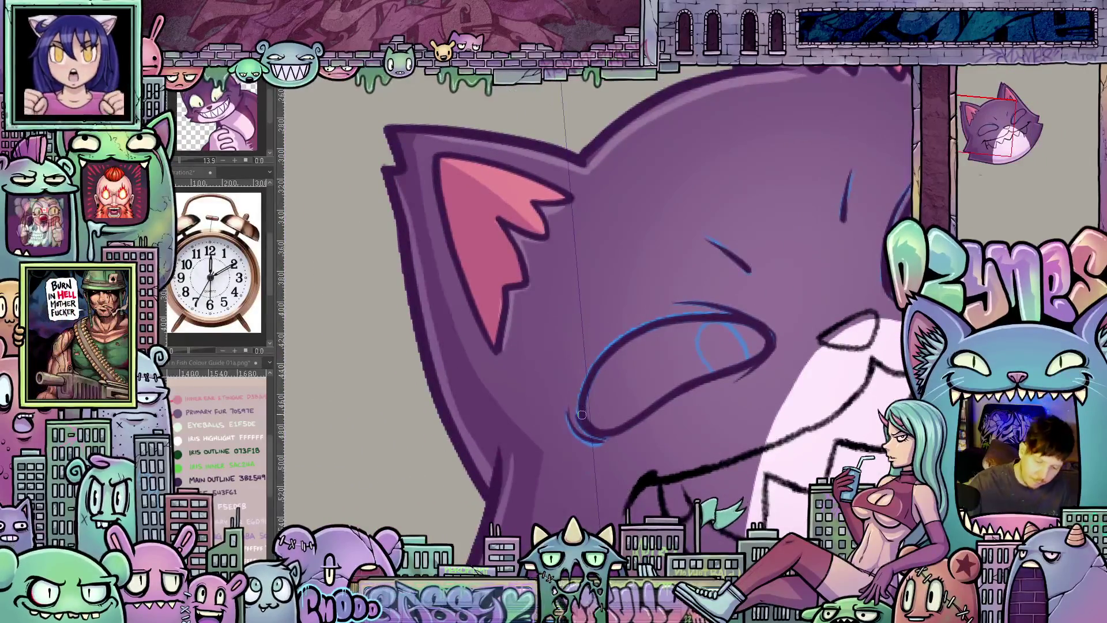
# - Ink the left eye's upper line in dark purple so both squinting eyes are outlined
pyautogui.moveTo(588, 378); pyautogui.dragTo(643, 324)
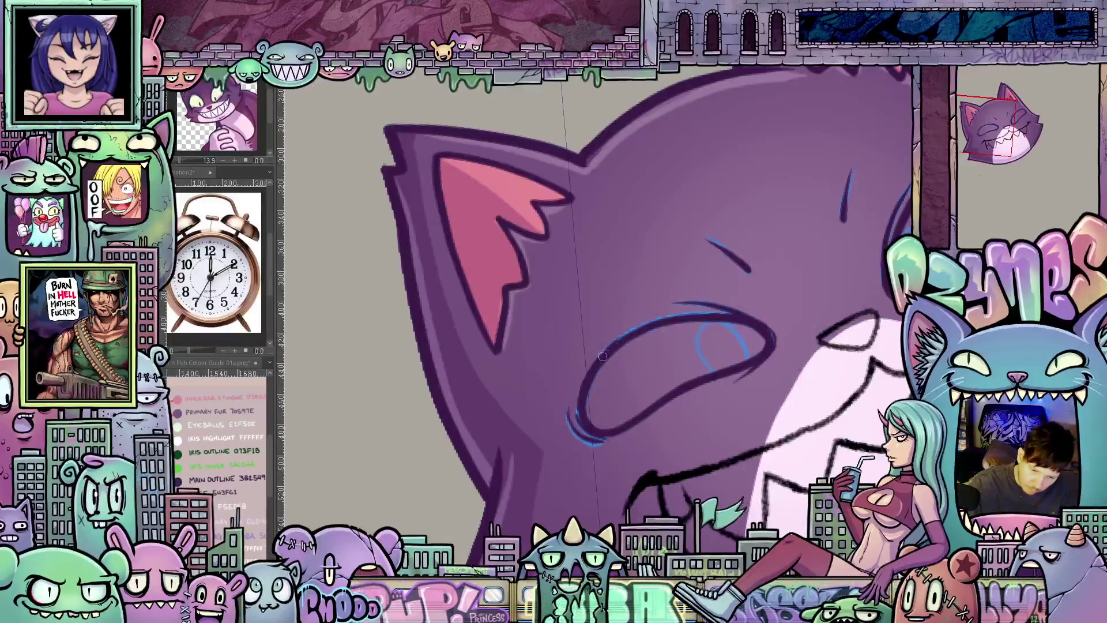
pyautogui.press('-')
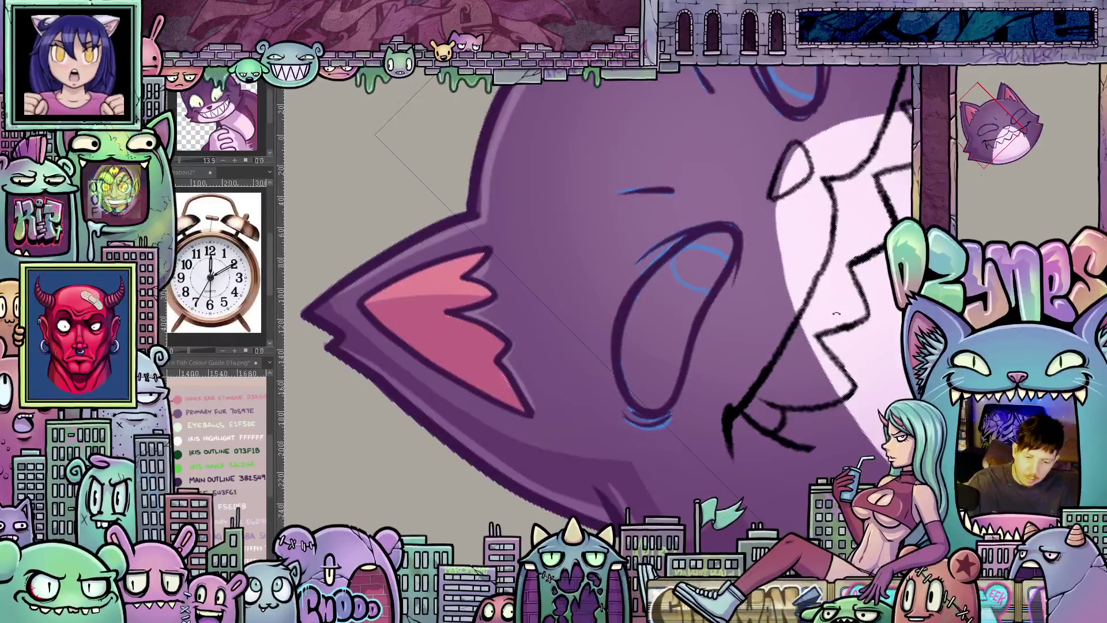
pyautogui.press('^')
pyautogui.scroll(-2, 814, 442)
pyautogui.scroll(1, 779, 458)
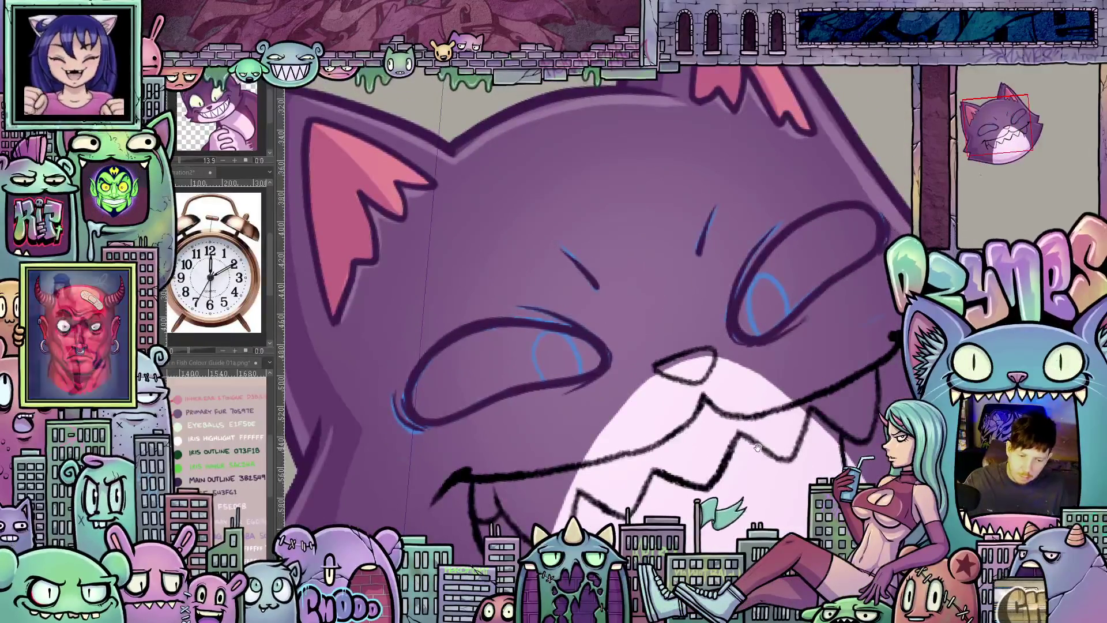
pyautogui.scroll(1, 767, 464)
pyautogui.moveTo(767, 464); pyautogui.dragTo(535, 431)
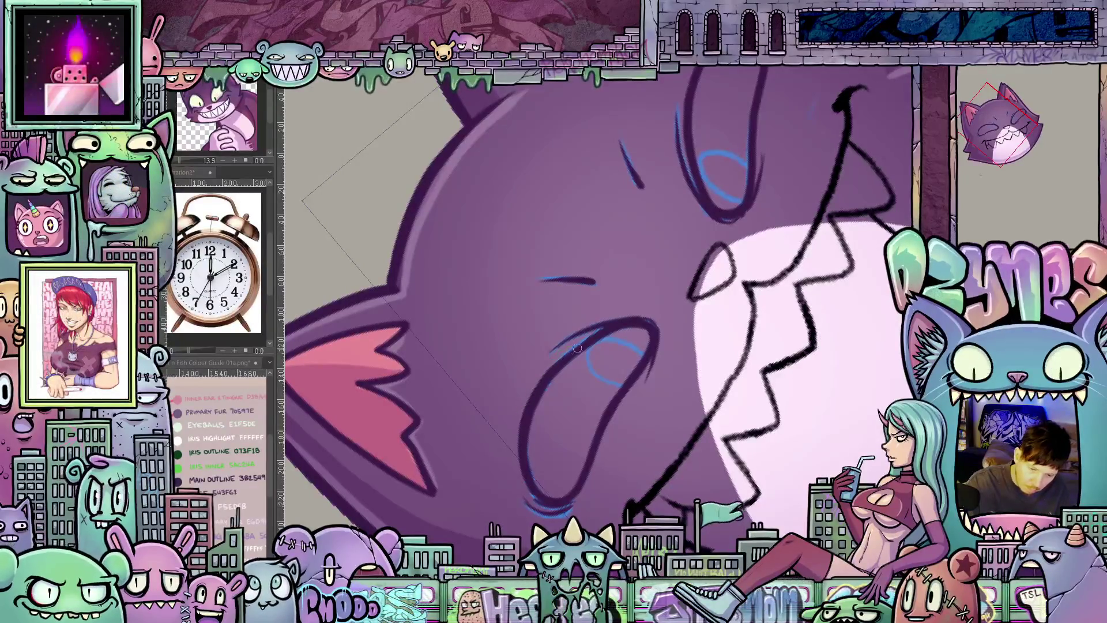
pyautogui.moveTo(553, 357); pyautogui.dragTo(713, 439)
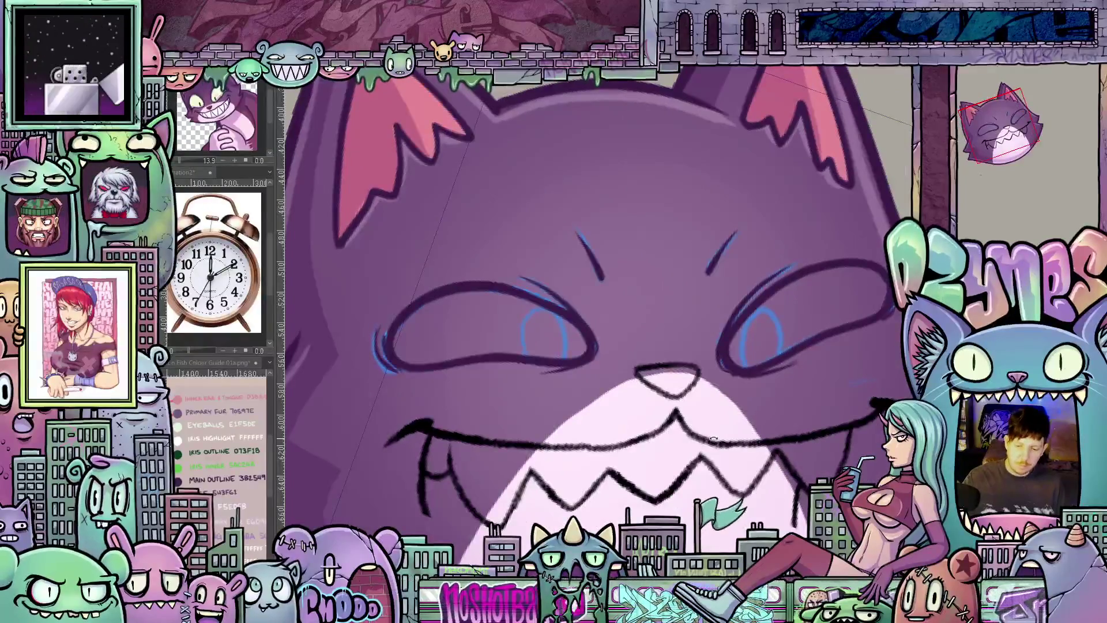
pyautogui.moveTo(566, 373)
pyautogui.mouseDown()
pyautogui.moveTo(565, 399)
pyautogui.moveTo(524, 363)
pyautogui.moveTo(554, 337)
pyautogui.mouseUp()
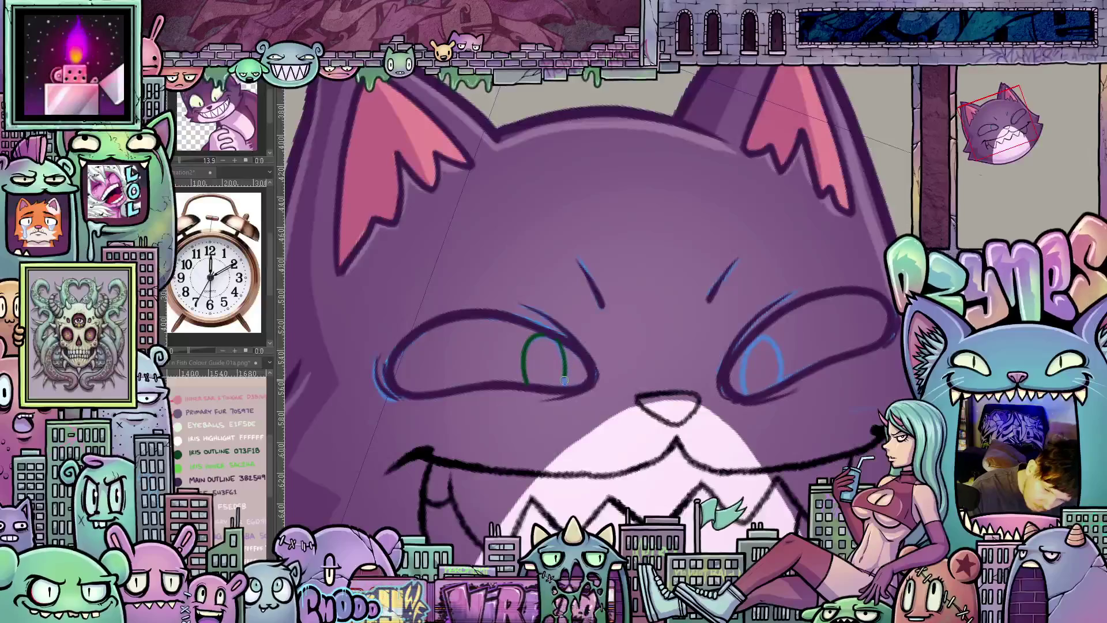
# - Paint green irises with highlight gaps into the right eye, then the left eye
pyautogui.moveTo(562, 352)
pyautogui.mouseDown()
pyautogui.moveTo(615, 411)
pyautogui.moveTo(640, 355)
pyautogui.mouseUp()
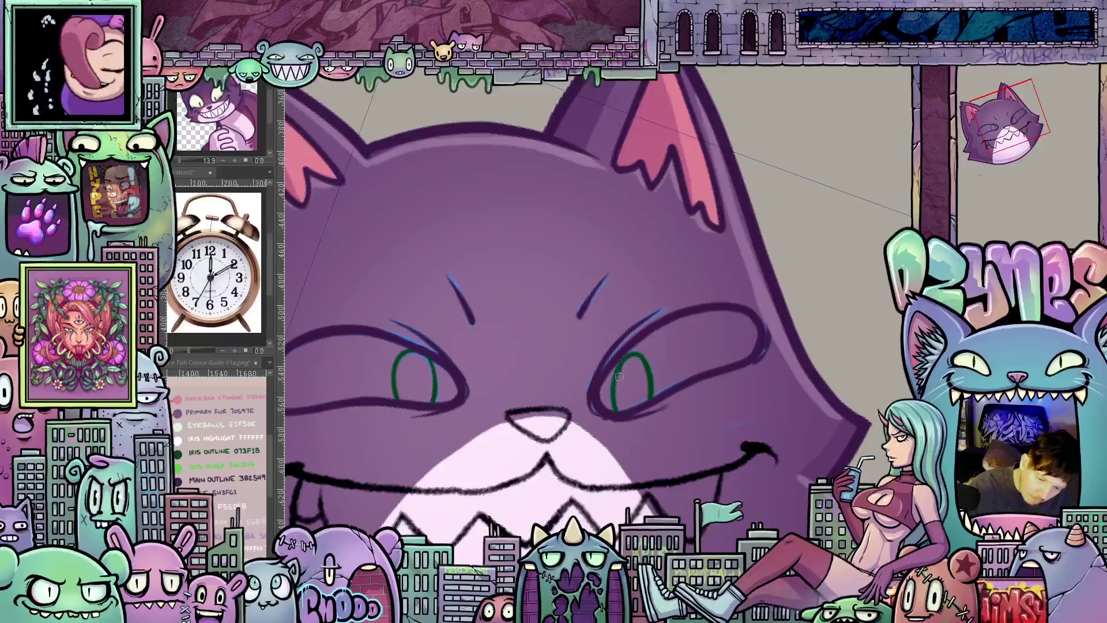
pyautogui.moveTo(647, 386); pyautogui.dragTo(642, 363)
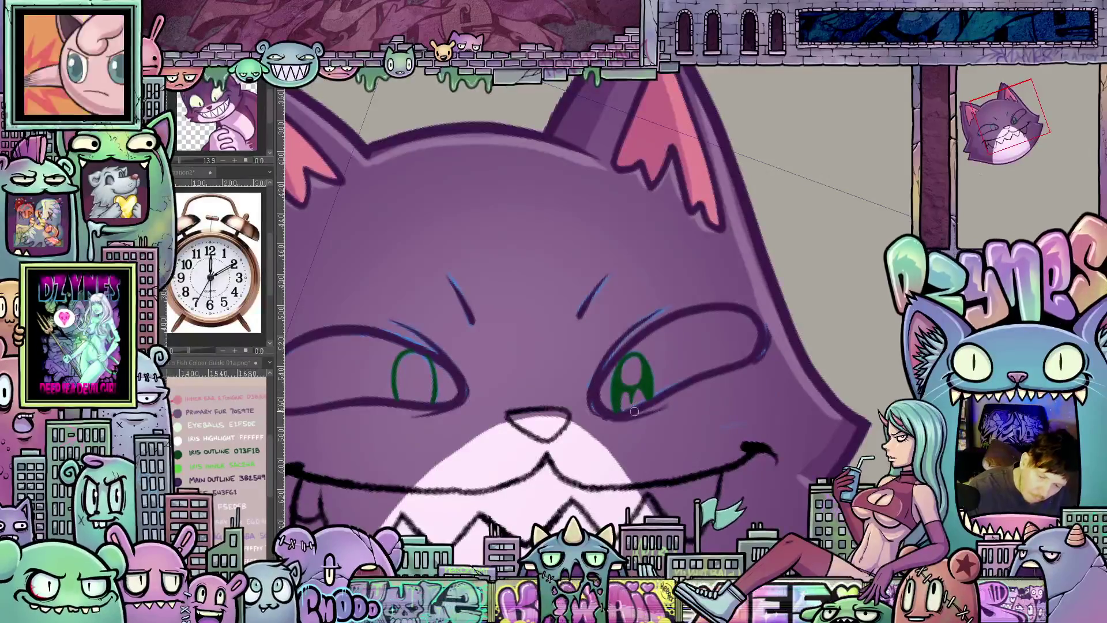
pyautogui.moveTo(634, 412); pyautogui.dragTo(662, 423)
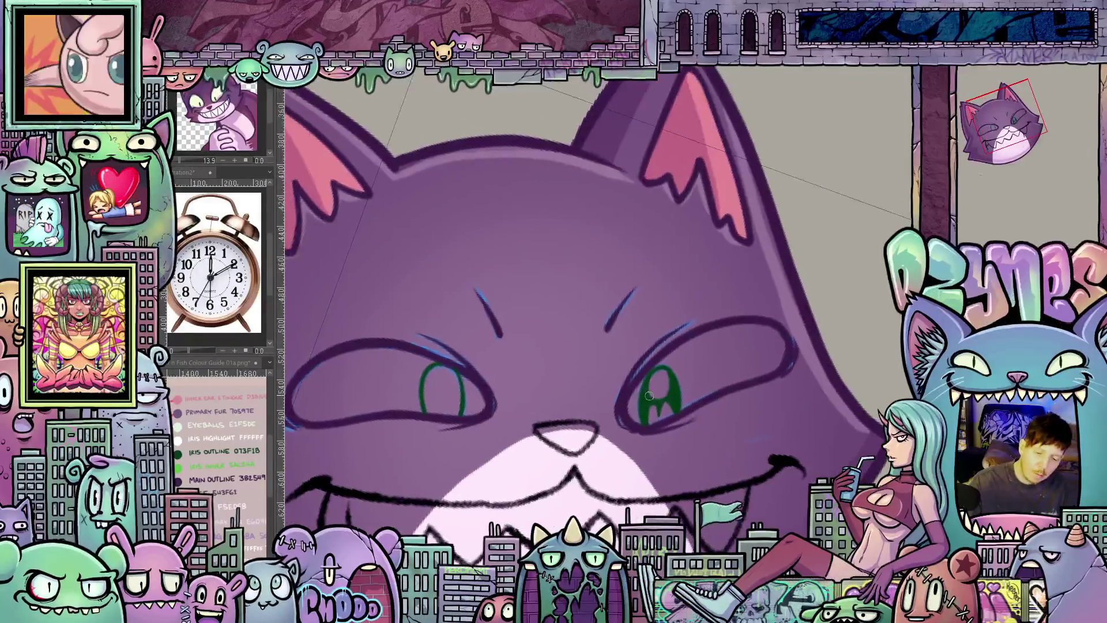
pyautogui.moveTo(619, 456); pyautogui.dragTo(737, 426)
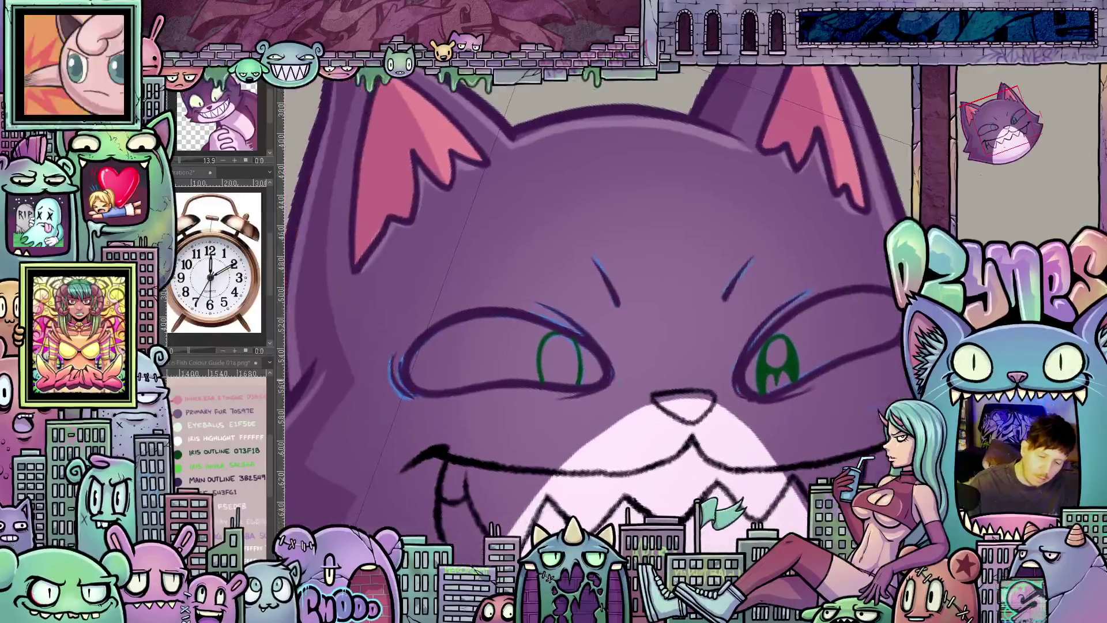
pyautogui.moveTo(547, 352); pyautogui.dragTo(571, 340)
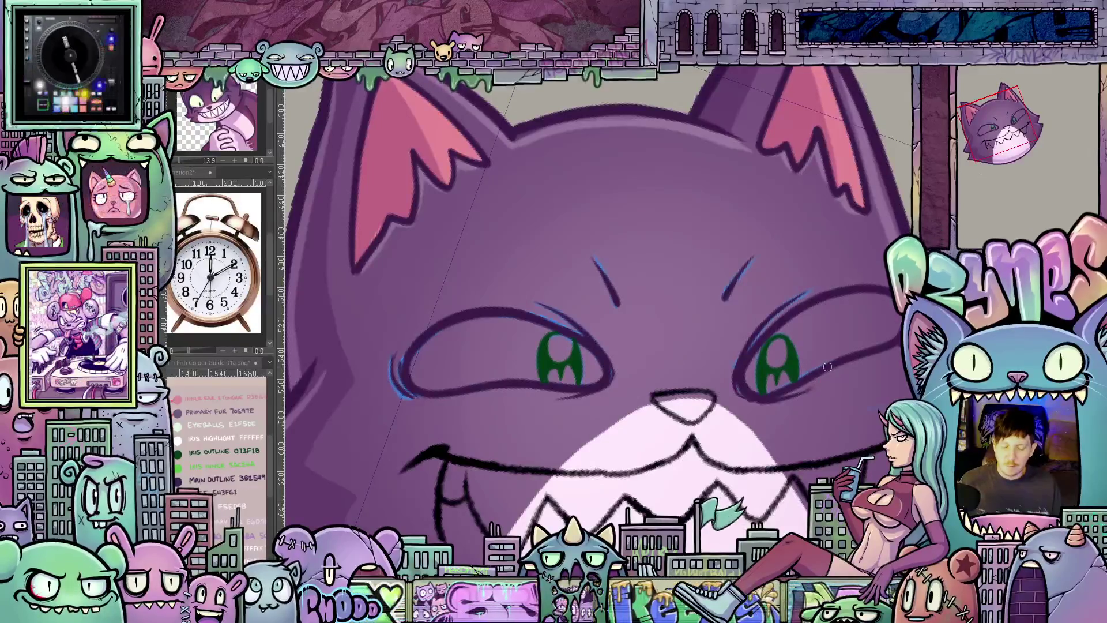
pyautogui.scroll(2, 820, 416)
pyautogui.scroll(2, 773, 385)
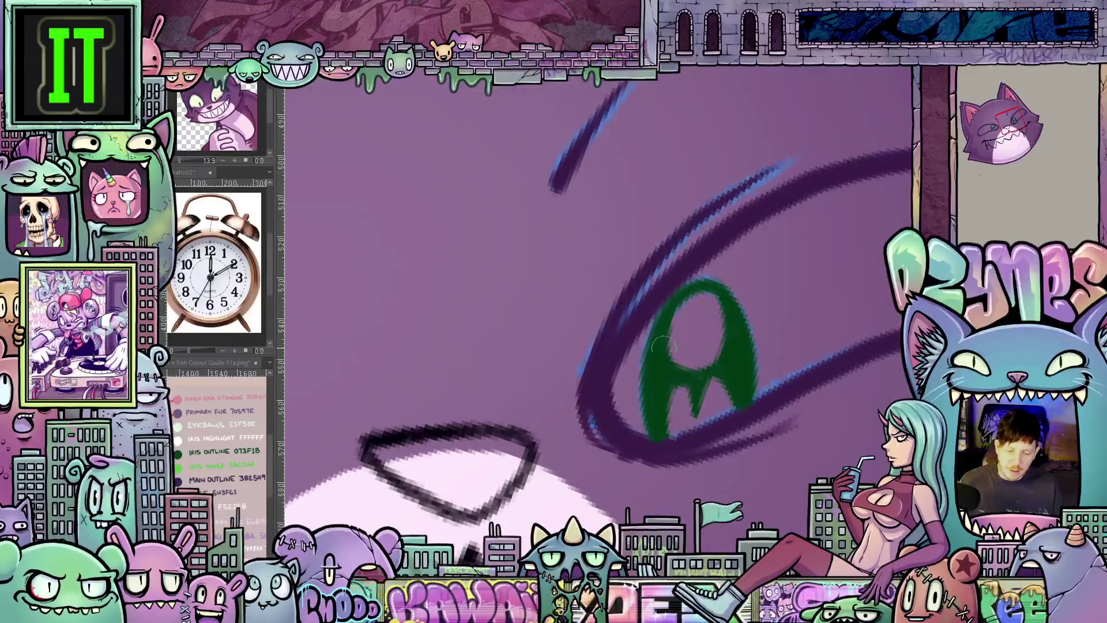
pyautogui.scroll(-2, 709, 337)
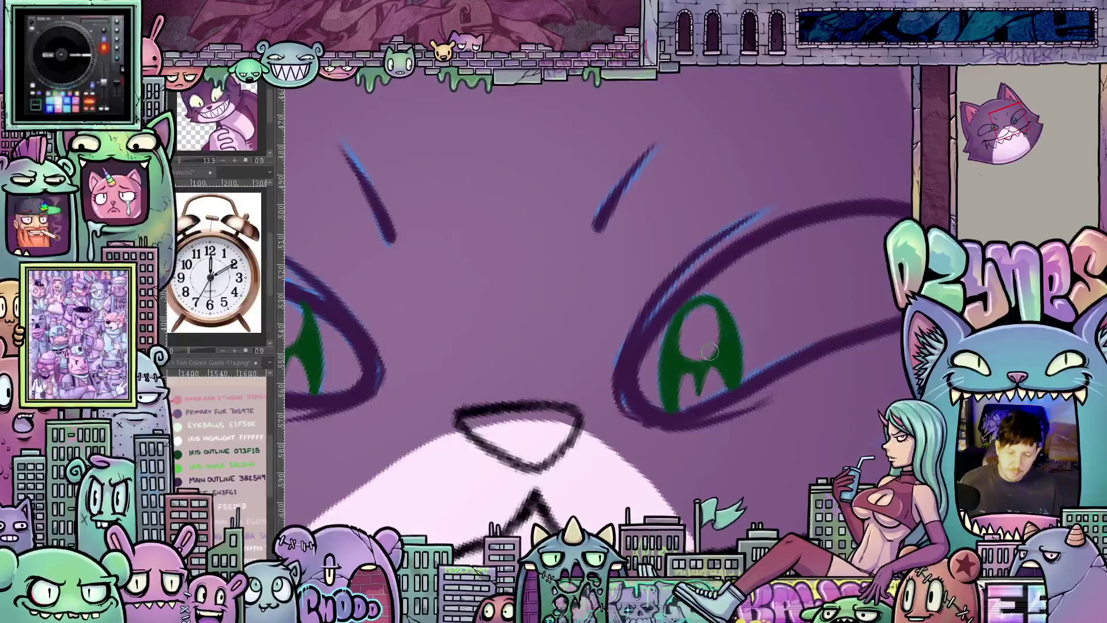
pyautogui.scroll(-1, 710, 350)
pyautogui.scroll(-1, 707, 350)
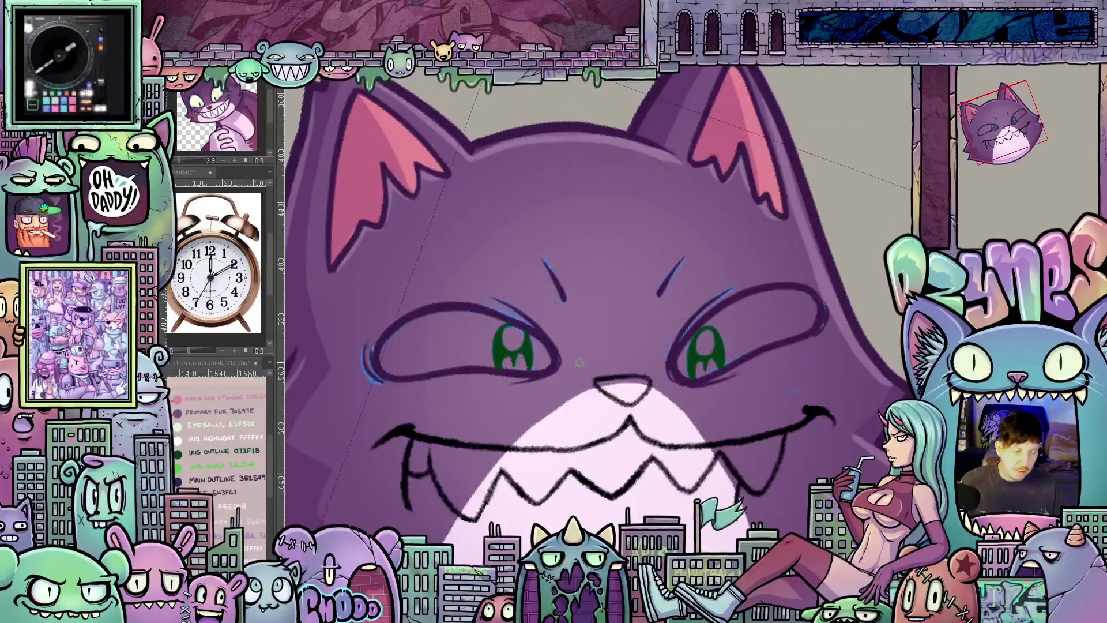
pyautogui.scroll(1, 567, 374)
pyautogui.scroll(1, 553, 378)
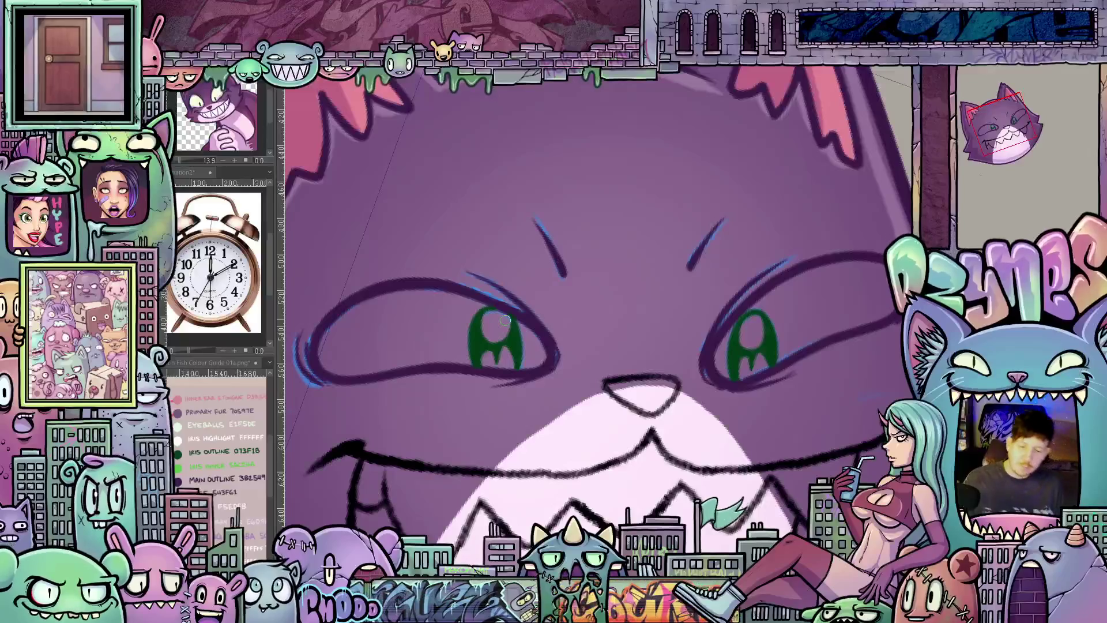
pyautogui.scroll(-1, 517, 309)
pyautogui.scroll(-3, 517, 310)
pyautogui.scroll(-1, 635, 402)
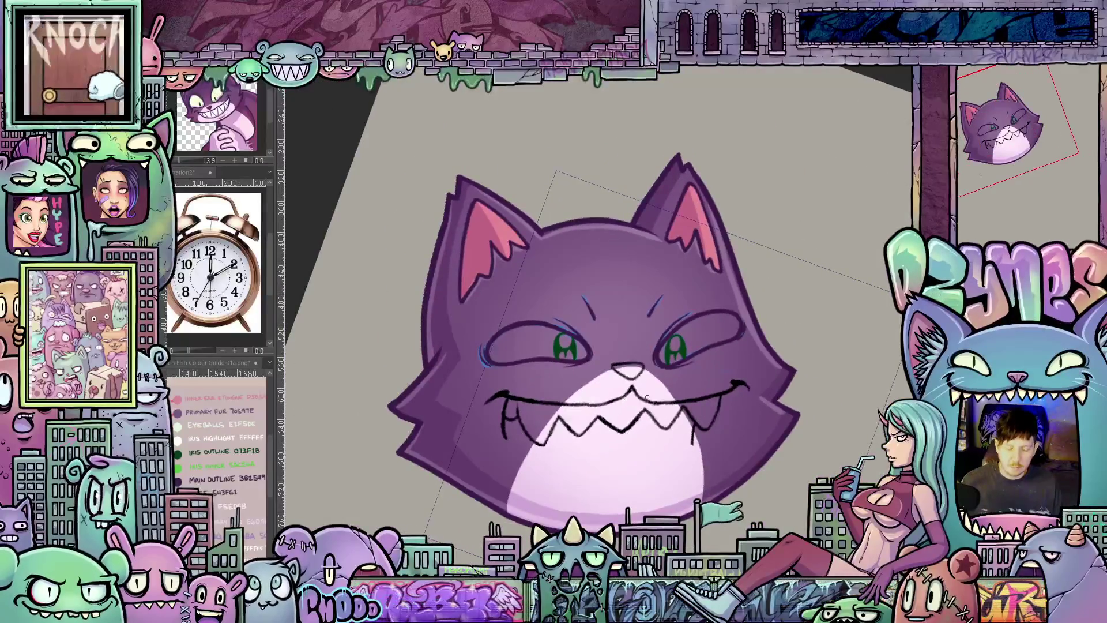
pyautogui.scroll(1, 636, 400)
pyautogui.scroll(1, 570, 398)
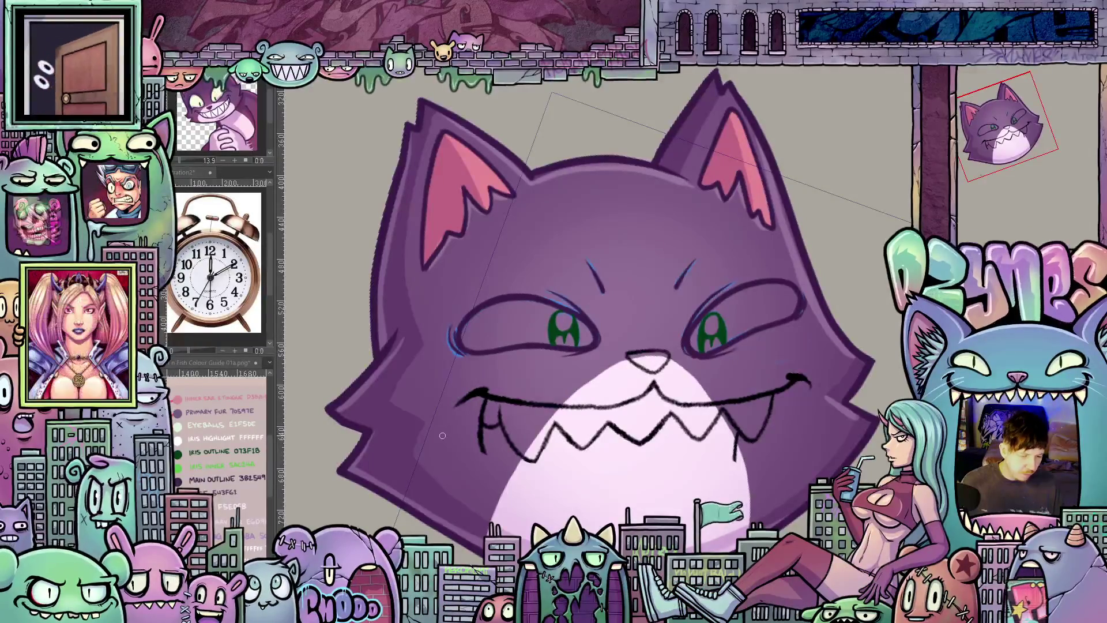
# - Rotate the canvas a quarter turn and back to review the green-eyed face
pyautogui.press('-')
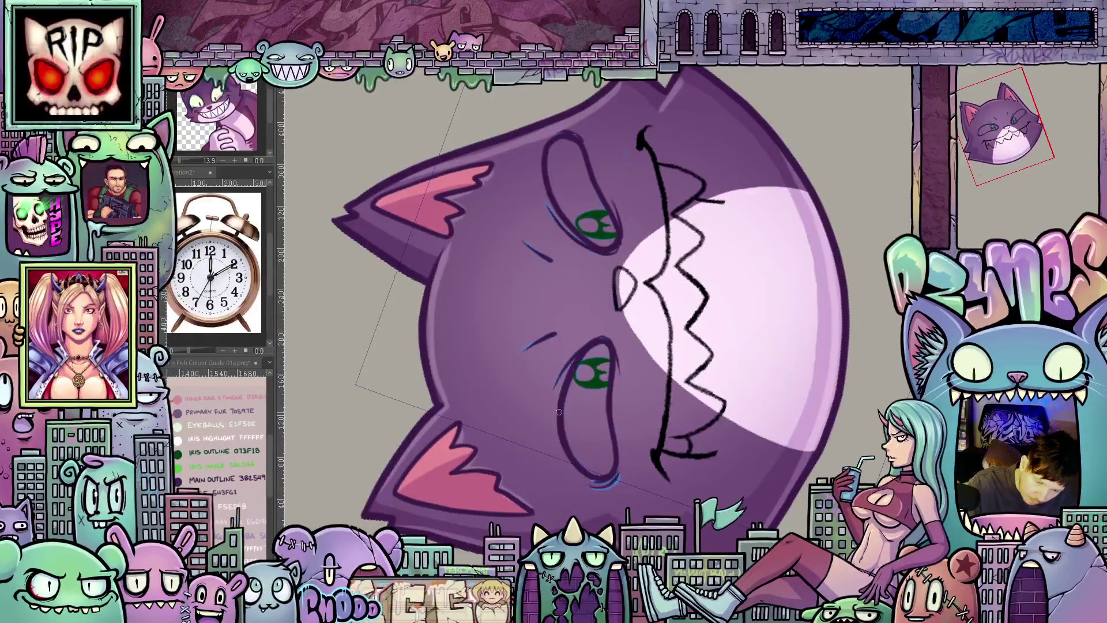
pyautogui.moveTo(570, 364); pyautogui.dragTo(690, 480)
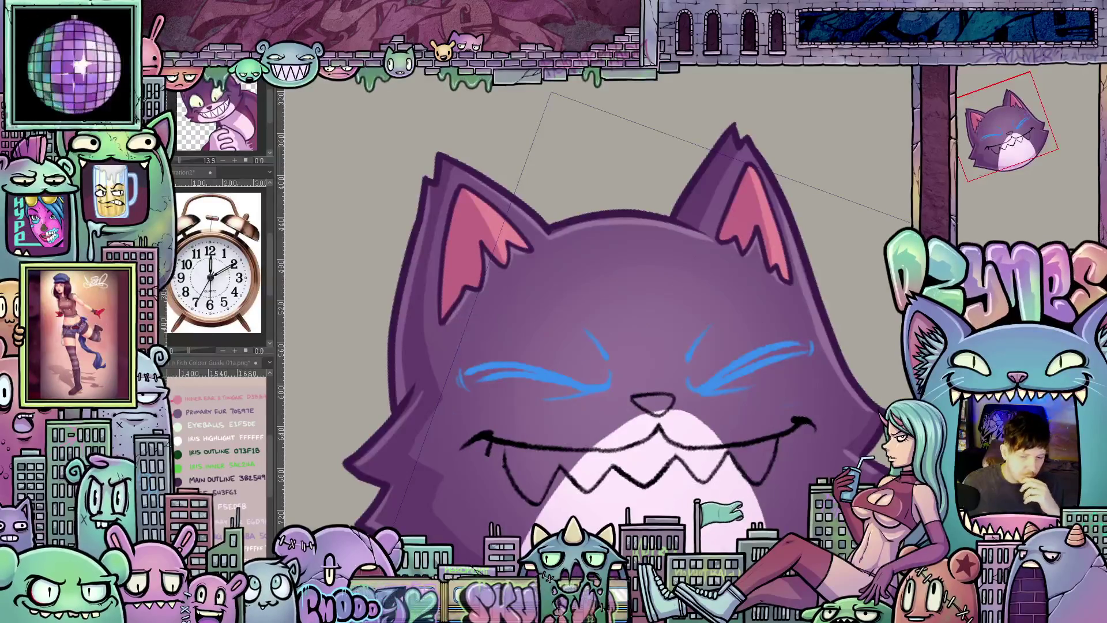
pyautogui.scroll(1, 739, 389)
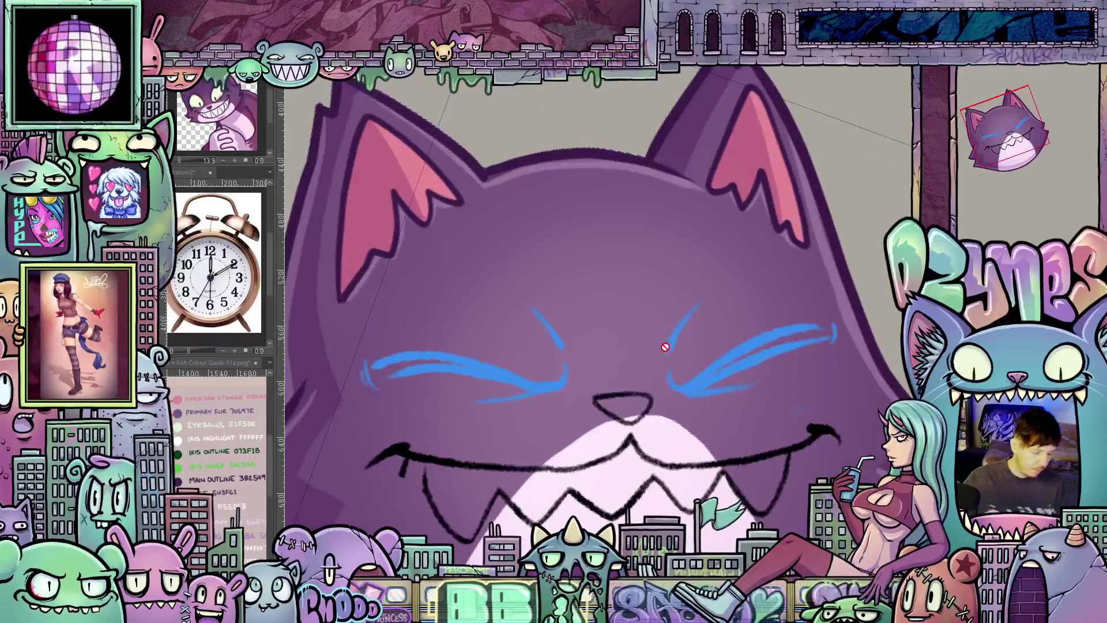
# - Settle on the closed-eye sketch with the open eyes hidden and tilt the view for inking
pyautogui.hotkey('ctrl', 'z')
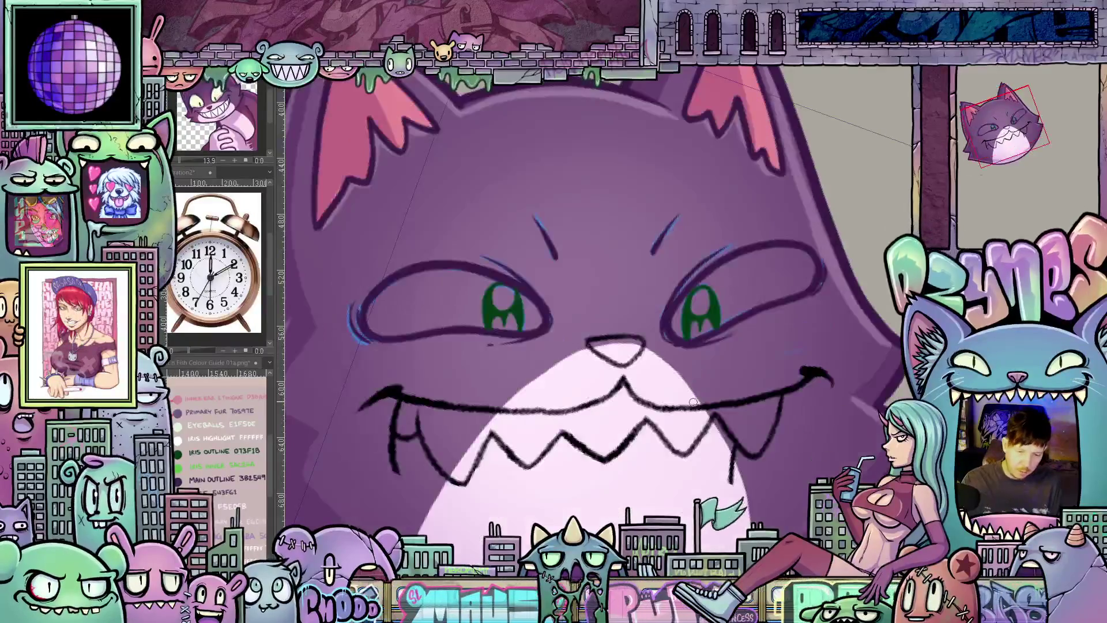
pyautogui.hotkey('ctrl', 'y')
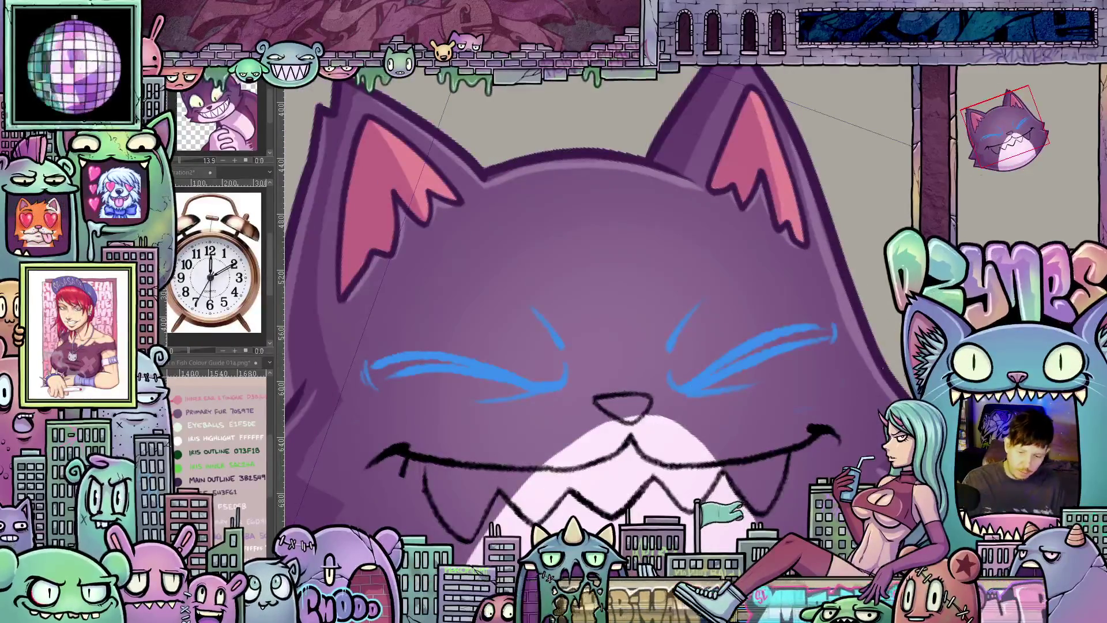
pyautogui.moveTo(657, 355); pyautogui.dragTo(694, 298)
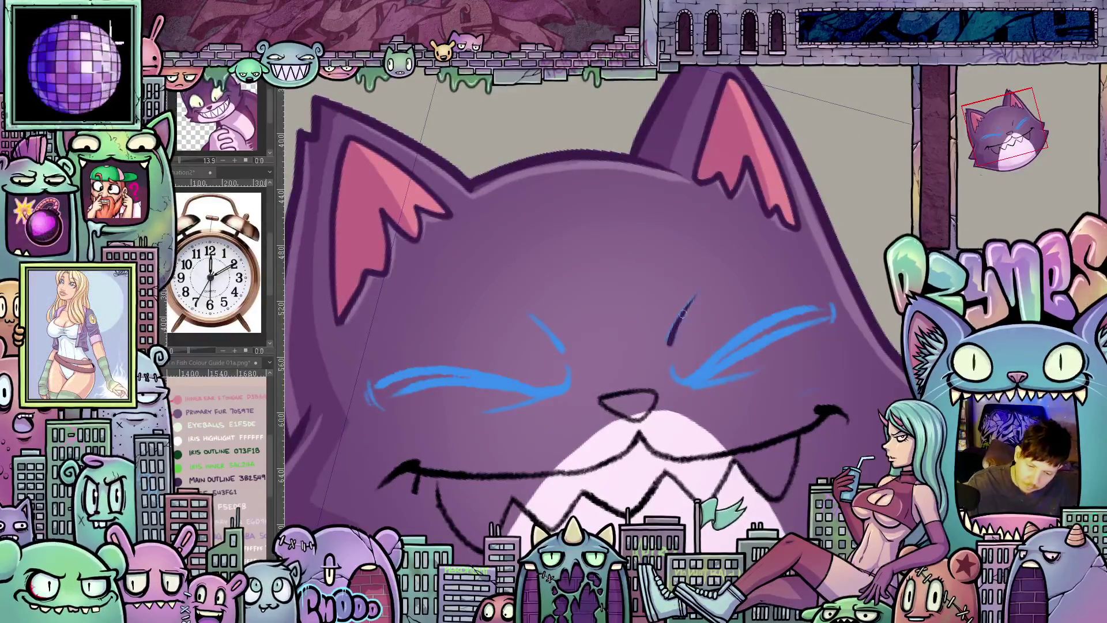
pyautogui.moveTo(775, 424); pyautogui.dragTo(675, 395)
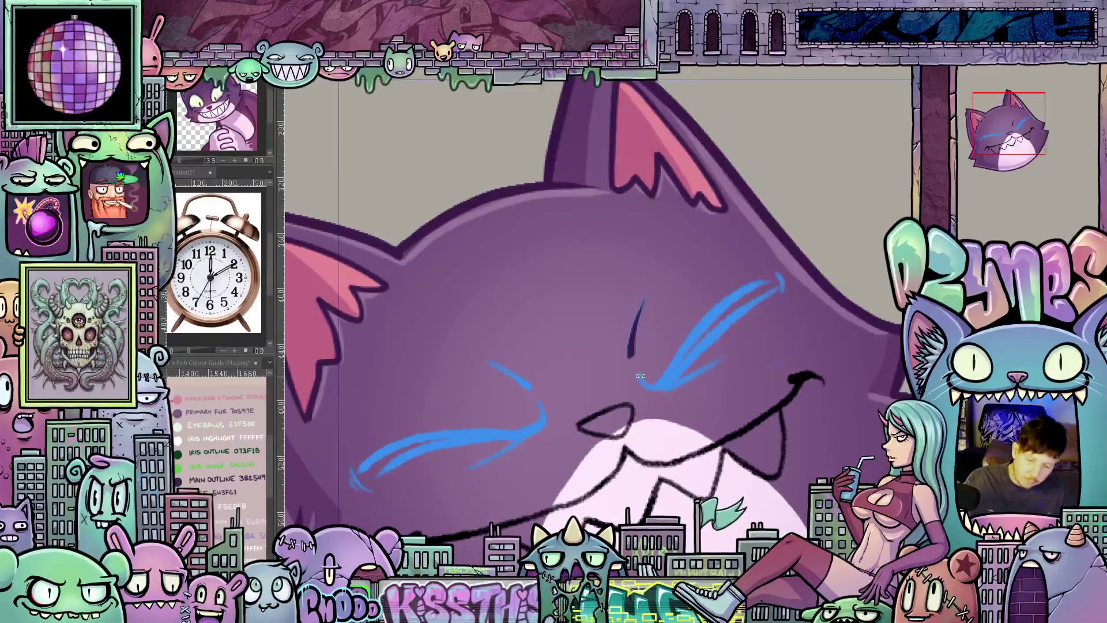
# - Ink a thick dark purple line along the right closed eye
pyautogui.moveTo(644, 386); pyautogui.dragTo(713, 309)
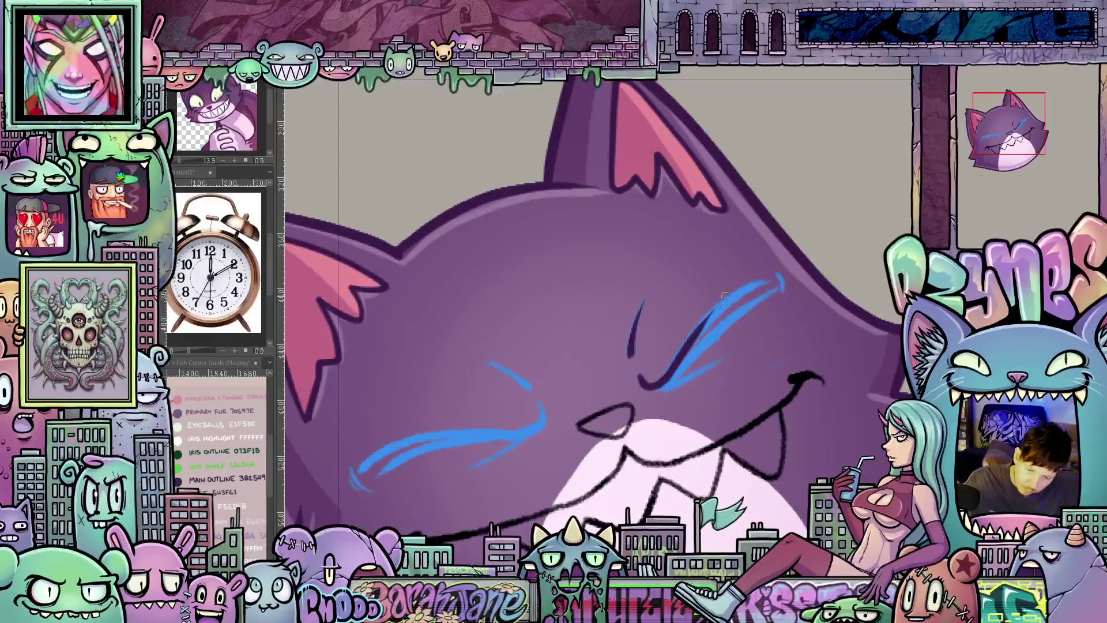
pyautogui.moveTo(681, 356); pyautogui.dragTo(756, 284)
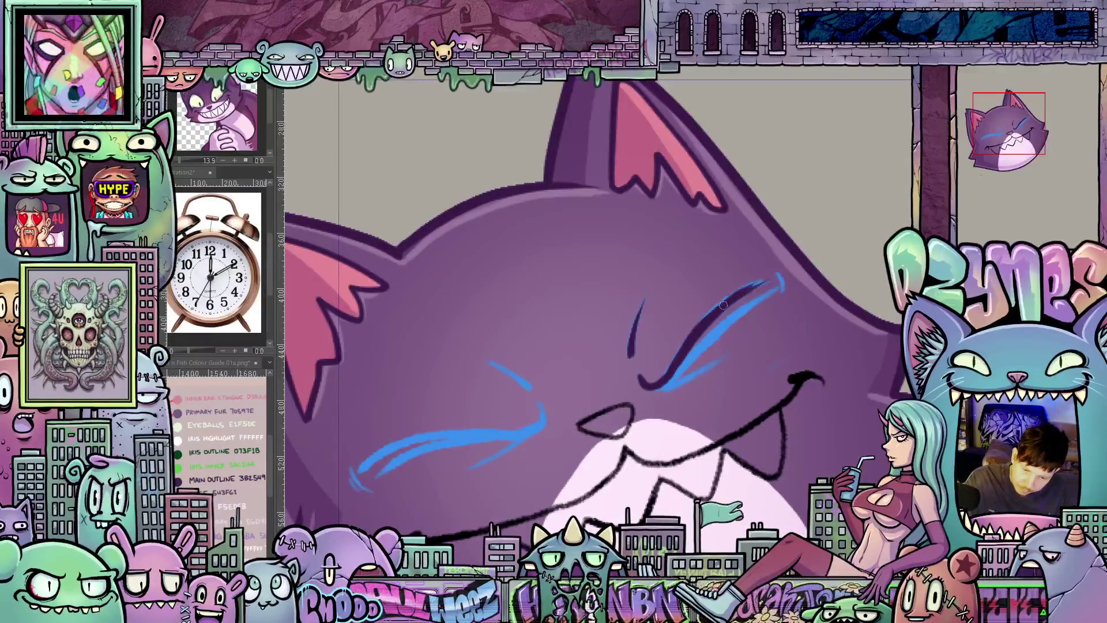
pyautogui.moveTo(673, 361); pyautogui.dragTo(745, 295)
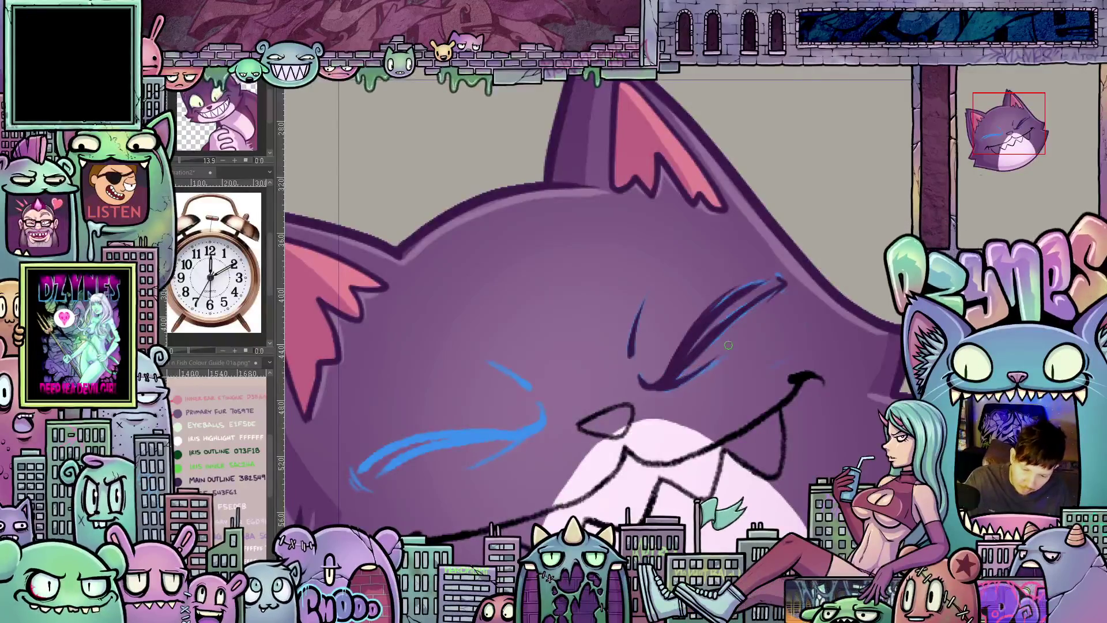
pyautogui.scroll(-3, 739, 414)
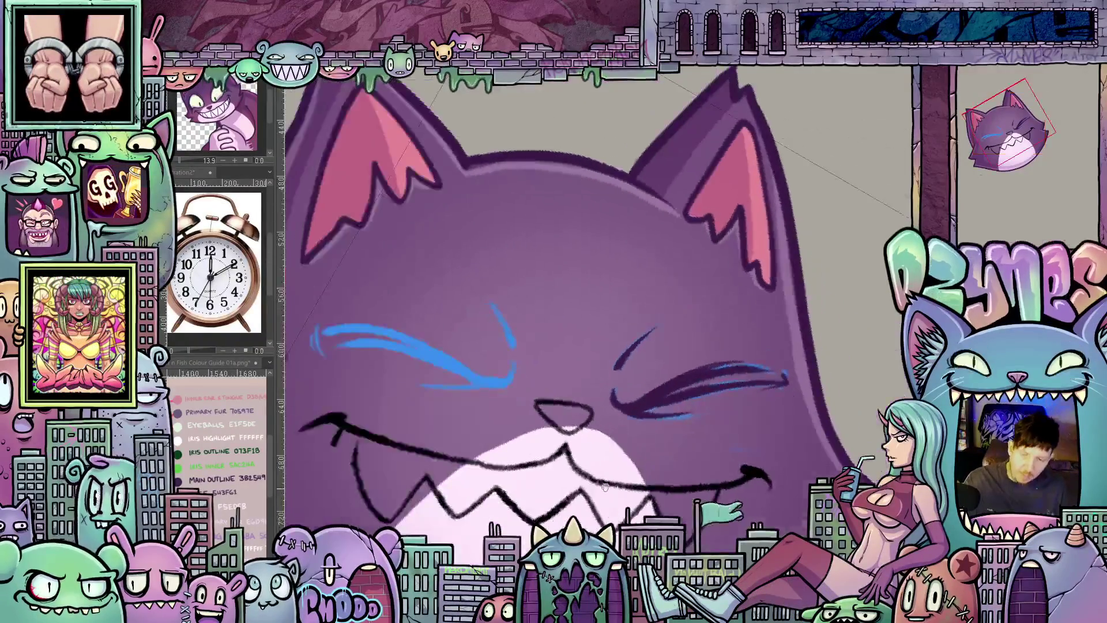
# - Ink the dark purple line of the left closed eye over its blue sketch
pyautogui.moveTo(738, 414); pyautogui.dragTo(605, 363)
pyautogui.scroll(3, 605, 364)
pyautogui.moveTo(692, 329); pyautogui.dragTo(677, 357)
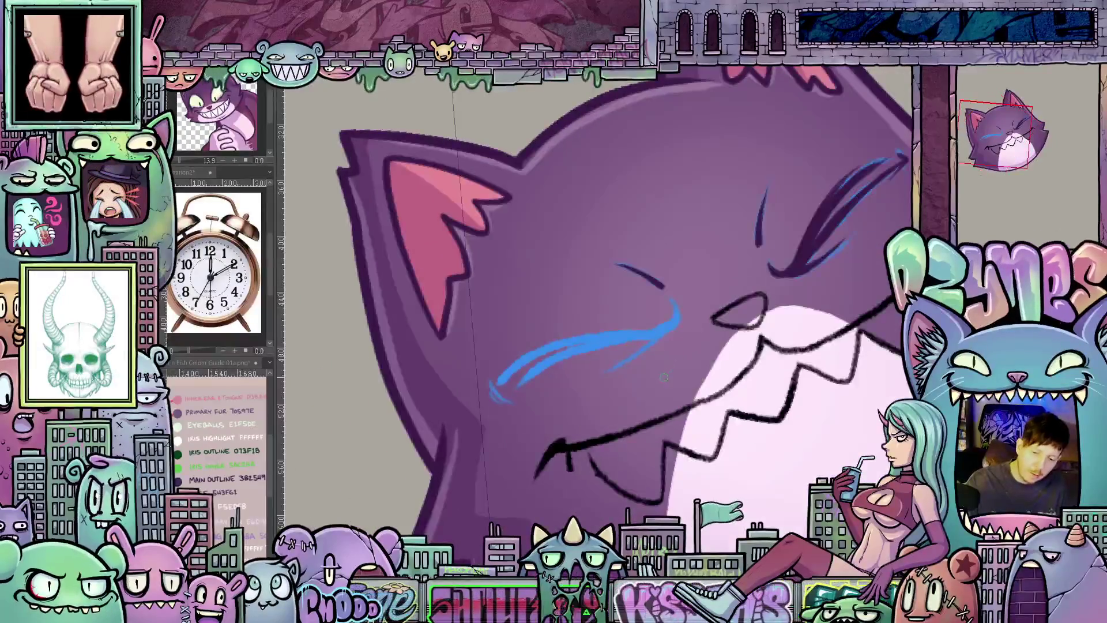
pyautogui.moveTo(745, 467); pyautogui.dragTo(736, 330)
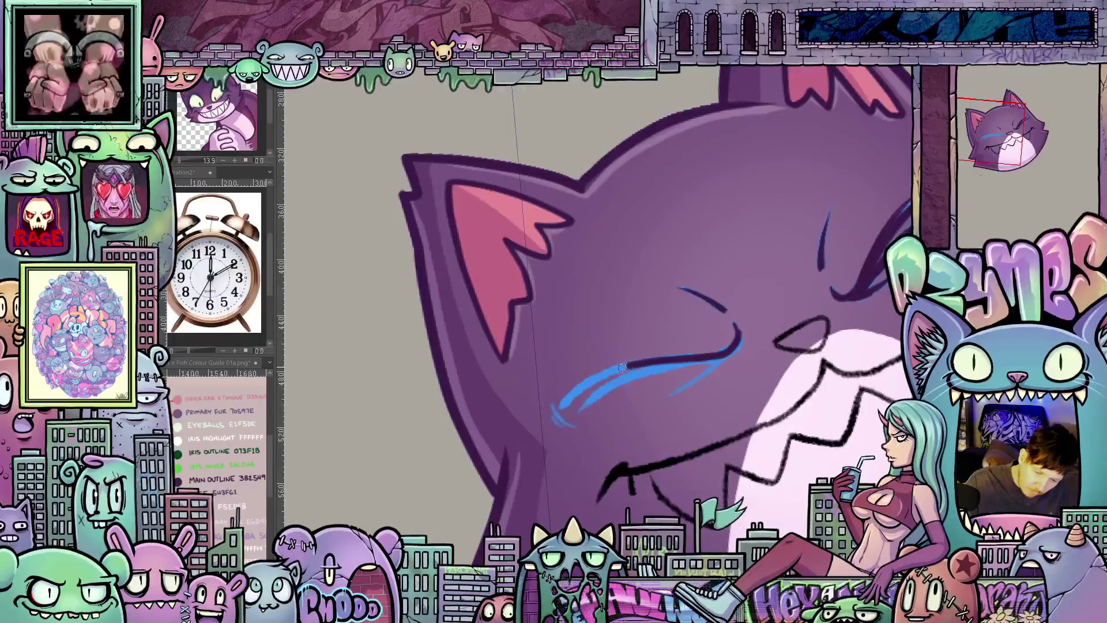
pyautogui.moveTo(579, 415); pyautogui.dragTo(699, 264)
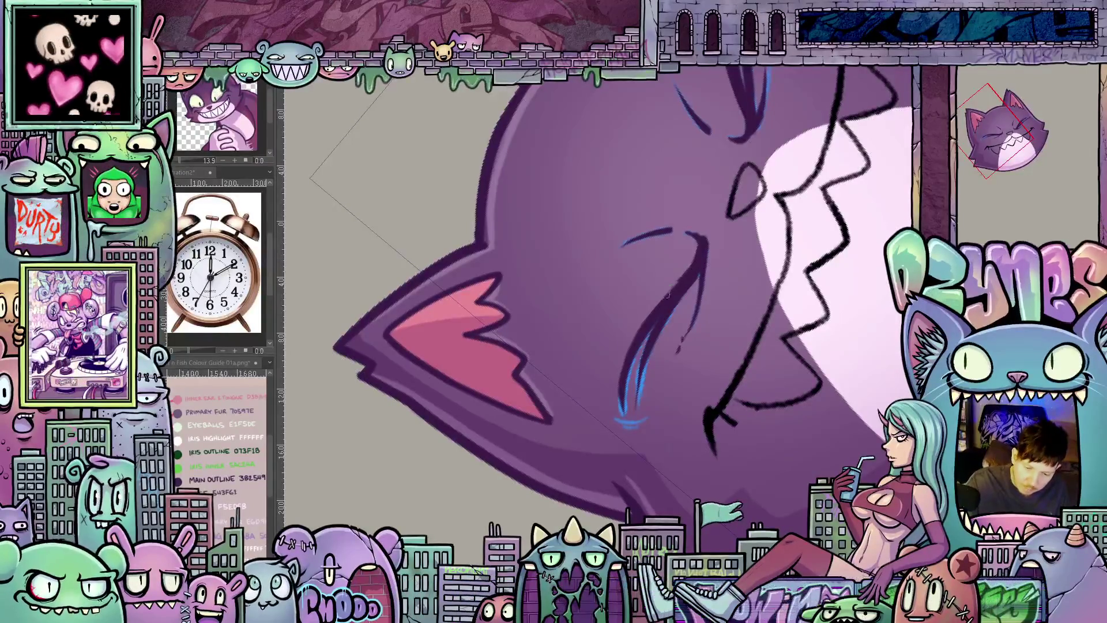
pyautogui.moveTo(680, 274); pyautogui.dragTo(692, 386)
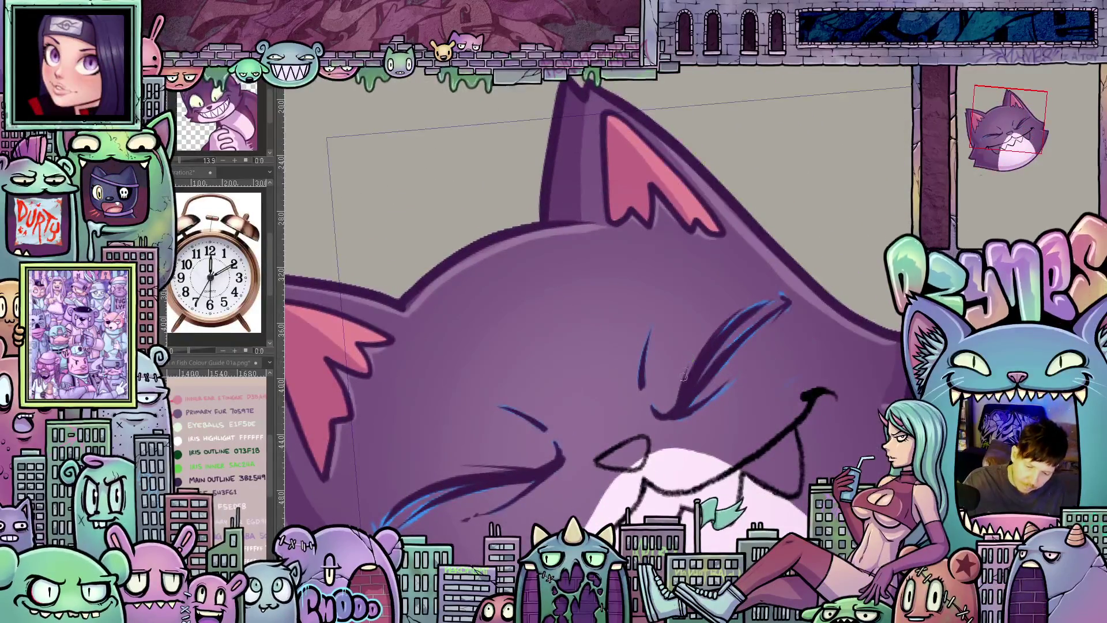
pyautogui.moveTo(680, 397)
pyautogui.mouseDown()
pyautogui.moveTo(743, 407)
pyautogui.moveTo(619, 396)
pyautogui.mouseUp()
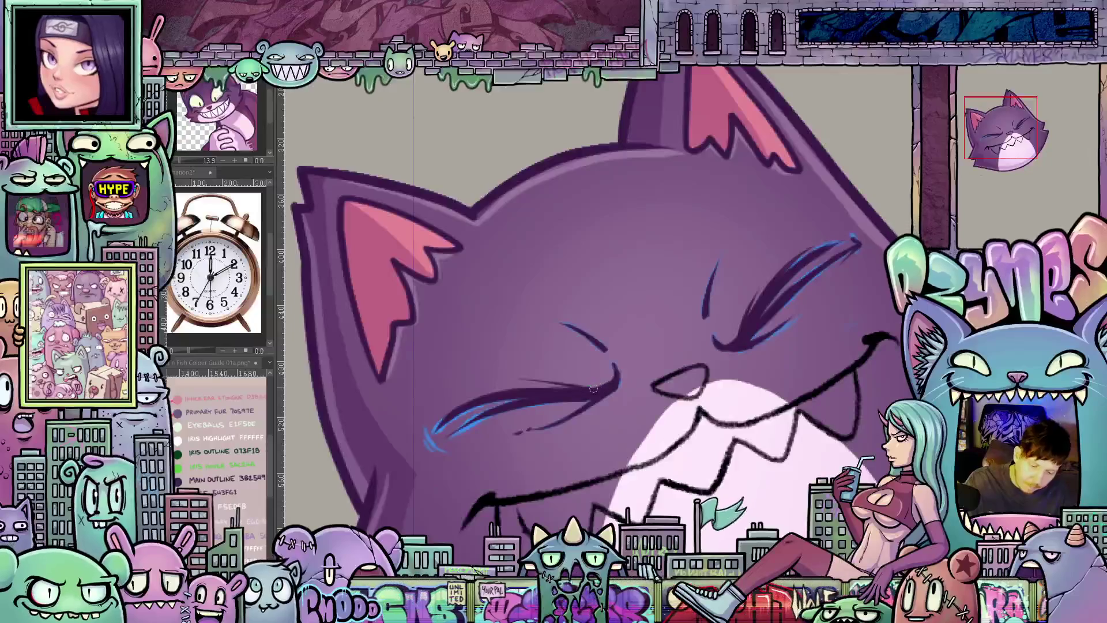
pyautogui.moveTo(606, 363); pyautogui.dragTo(535, 360)
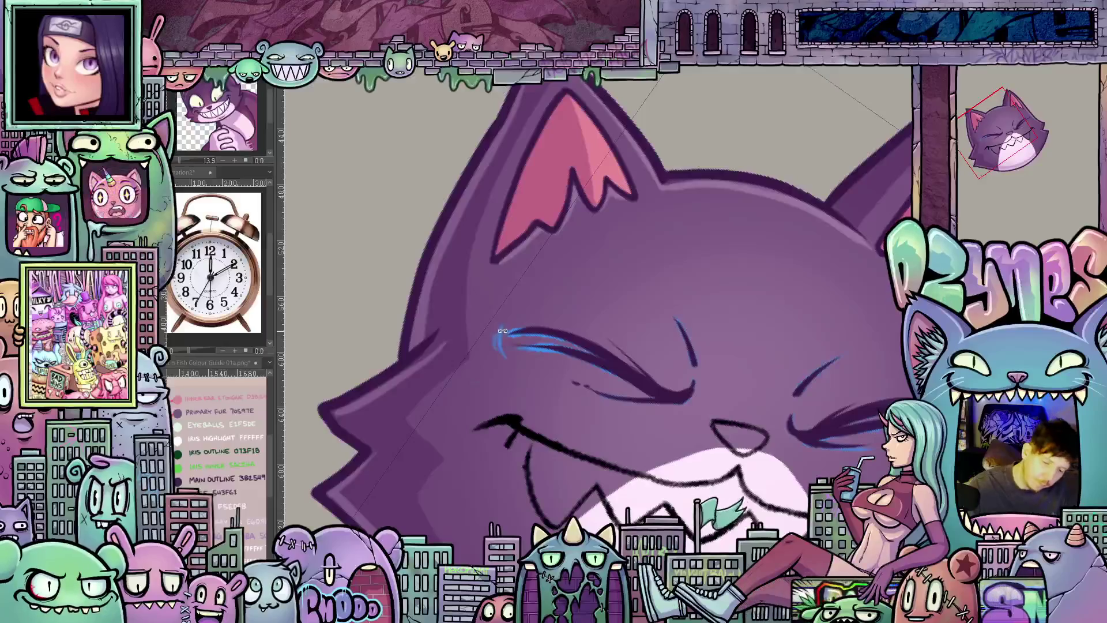
pyautogui.moveTo(495, 327)
pyautogui.mouseDown()
pyautogui.moveTo(501, 347)
pyautogui.moveTo(800, 434)
pyautogui.moveTo(680, 404)
pyautogui.mouseUp()
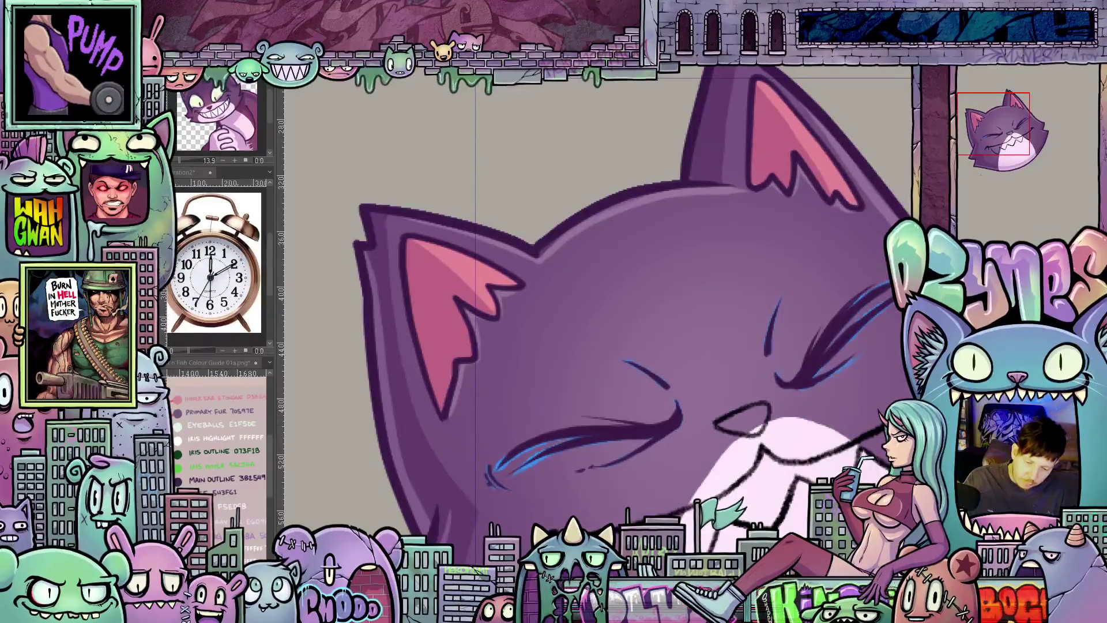
# - Reset the canvas rotation and view the whole closed-eye smiling head
pyautogui.moveTo(806, 362); pyautogui.dragTo(778, 259)
pyautogui.scroll(-2, 620, 298)
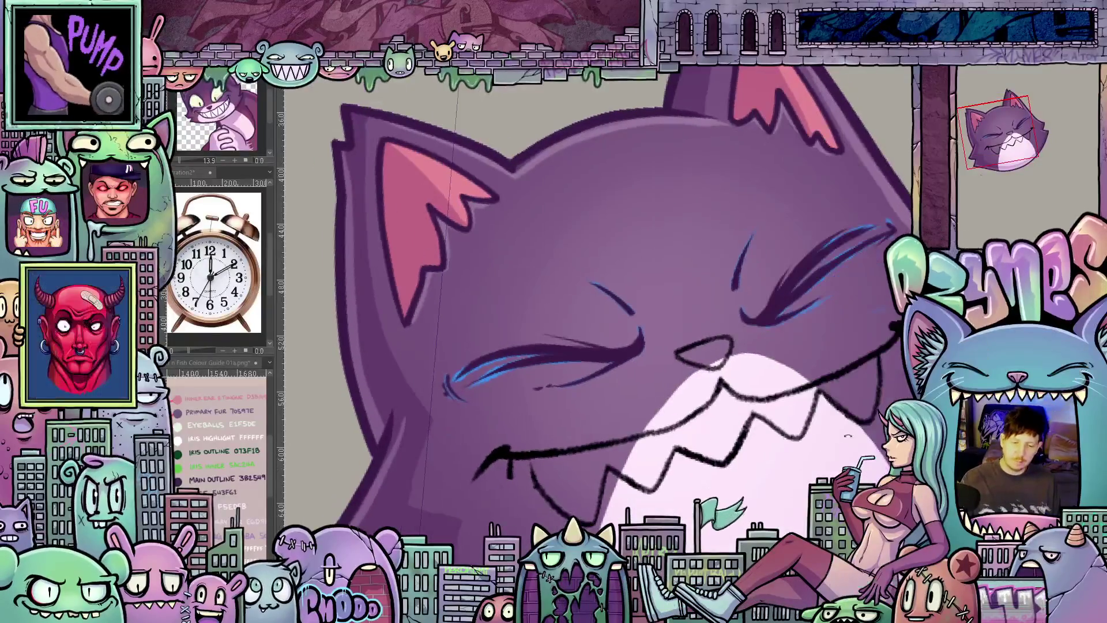
pyautogui.scroll(-1, 620, 298)
pyautogui.scroll(3, 620, 299)
pyautogui.moveTo(778, 346); pyautogui.dragTo(657, 190)
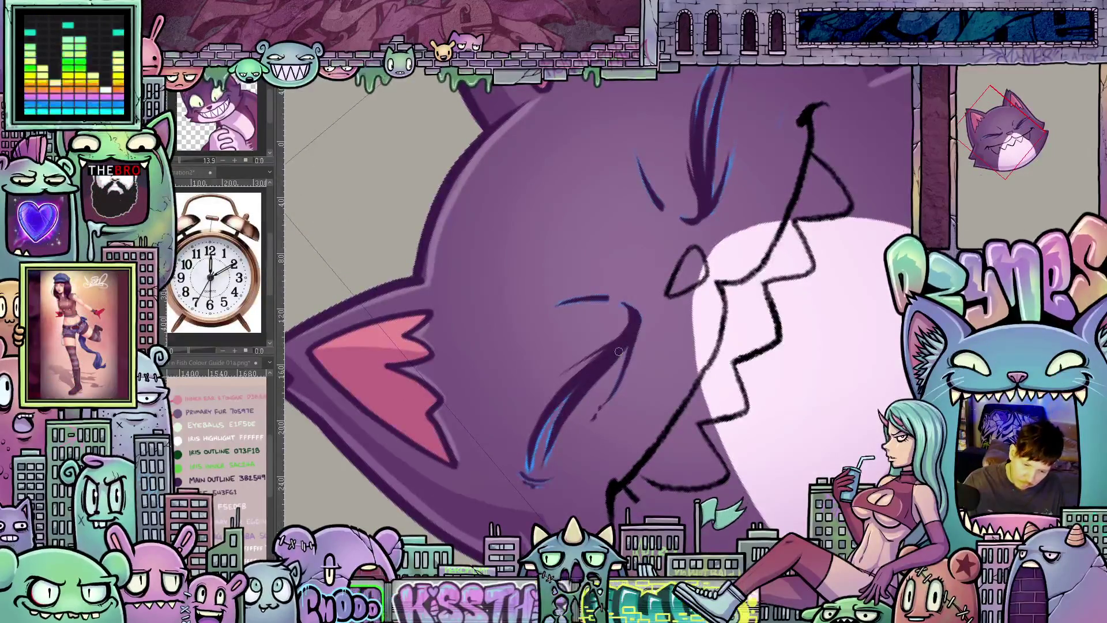
pyautogui.hotkey('ctrl', 'alt', '0')
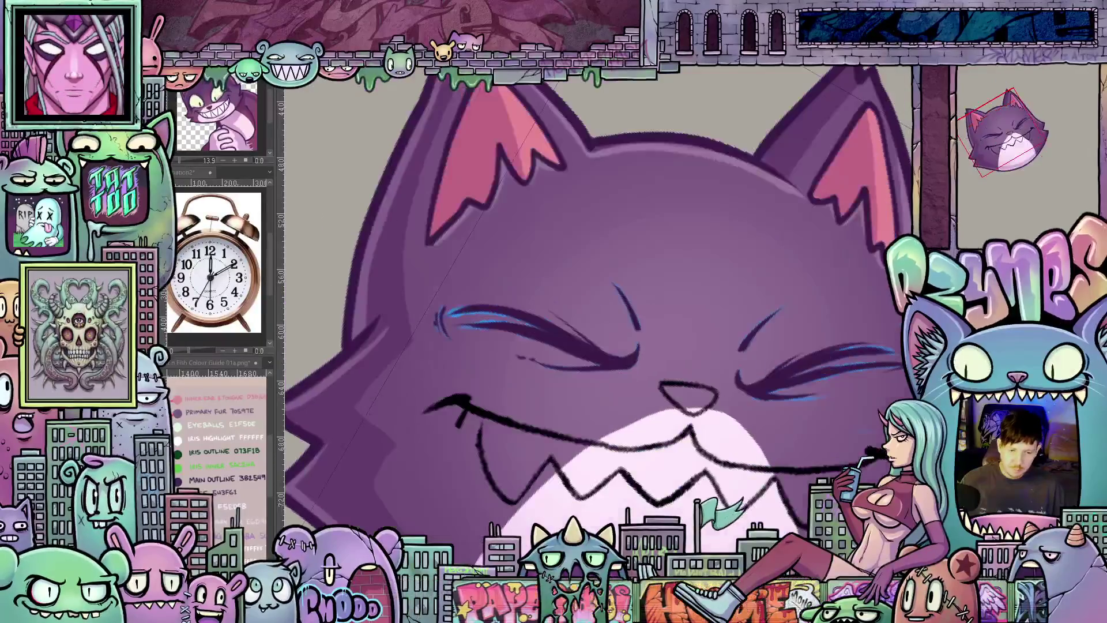
pyautogui.scroll(-5, 794, 355)
pyautogui.moveTo(794, 355)
pyautogui.mouseDown()
pyautogui.moveTo(783, 344)
pyautogui.moveTo(835, 363)
pyautogui.mouseUp()
# - Hide the side panel and switch to the green-eyed smirk variant
pyautogui.hotkey('ctrl', '0')
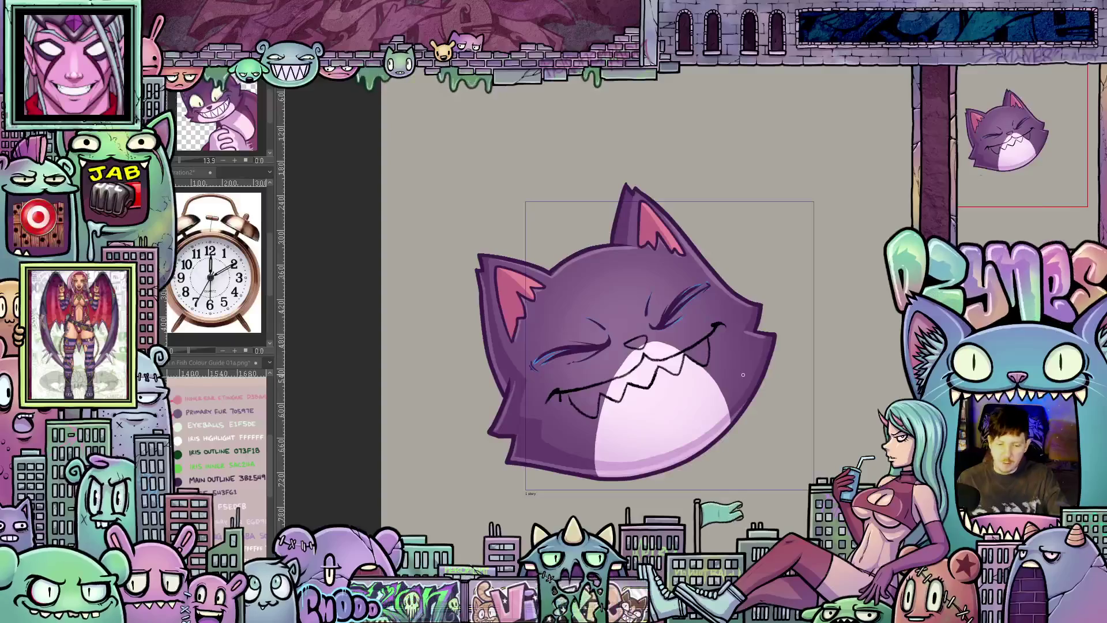
pyautogui.scroll(2, 680, 370)
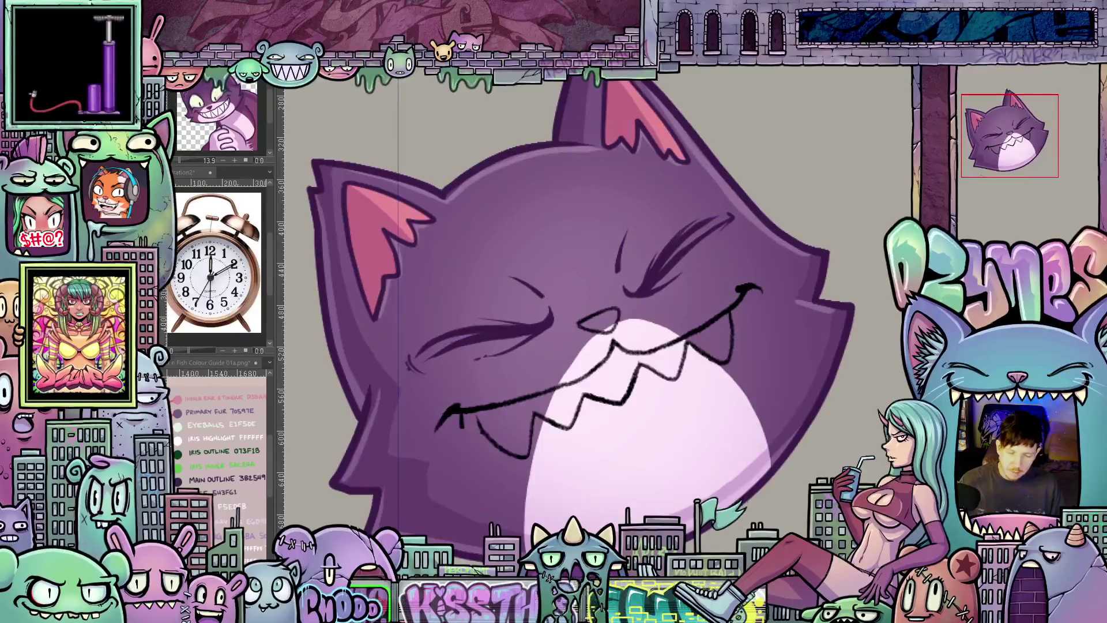
pyautogui.scroll(1, 595, 257)
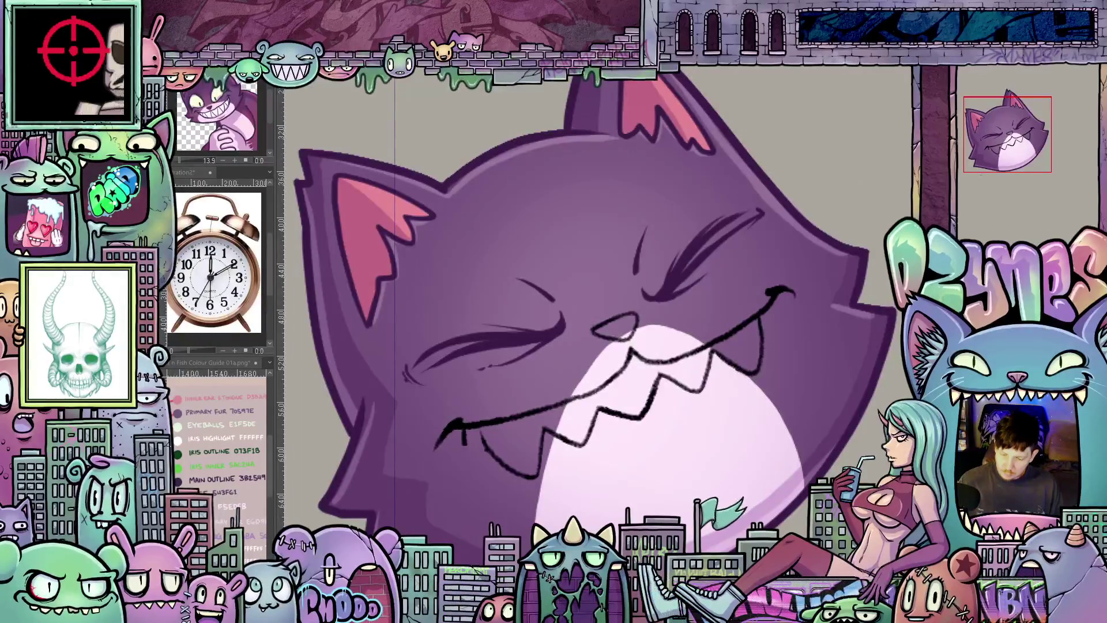
pyautogui.hotkey('ctrl', 'Tab')
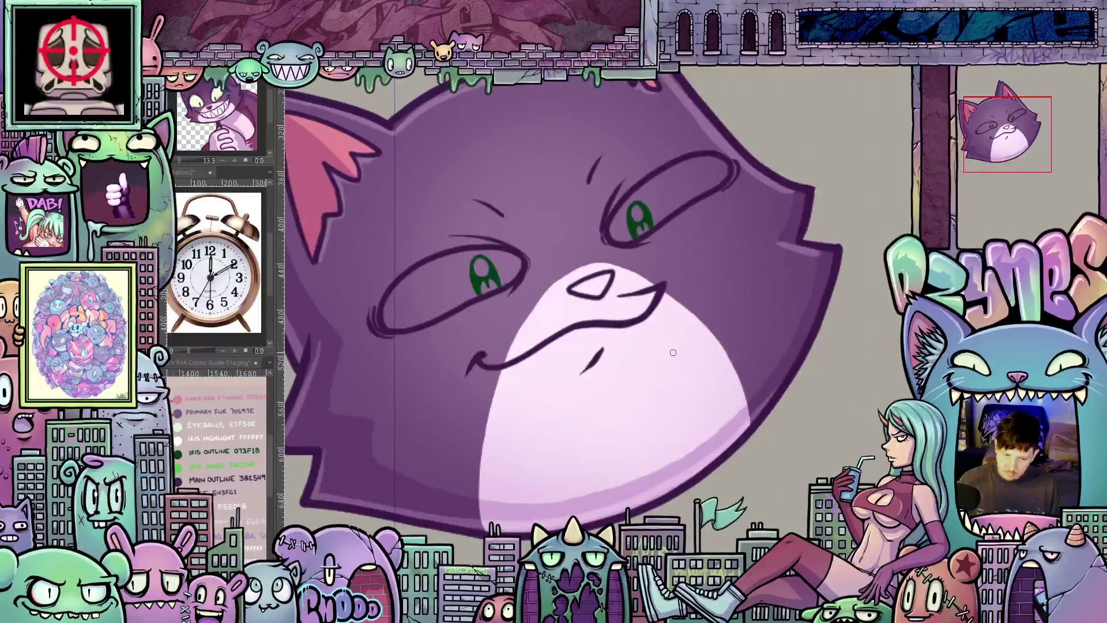
# - Fill both eye whites pale green on the first two cat variants
pyautogui.moveTo(671, 335); pyautogui.dragTo(726, 402)
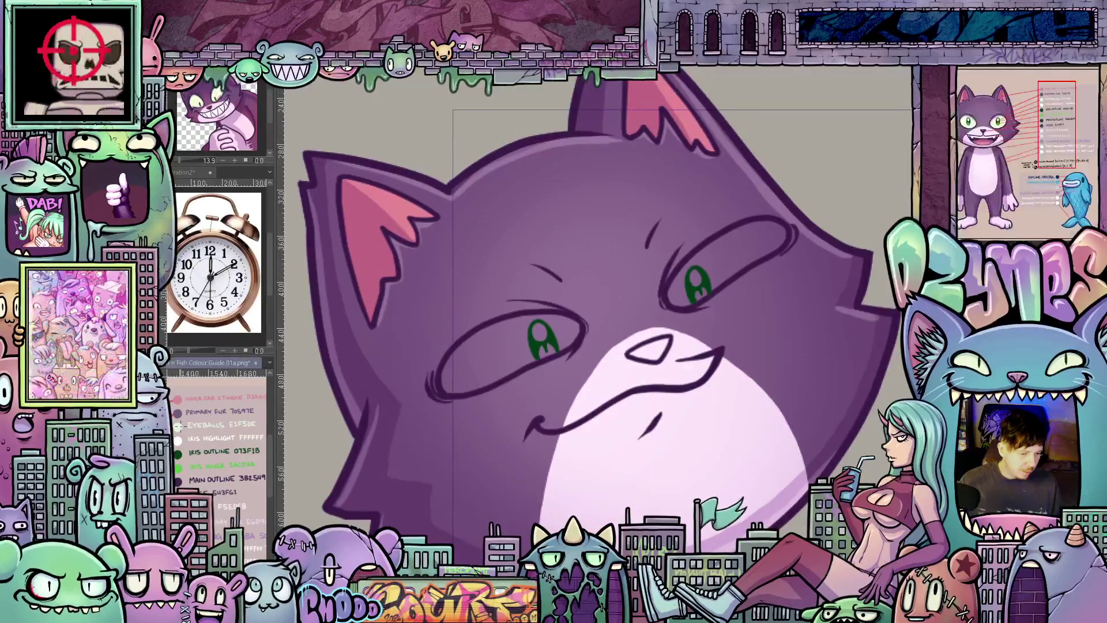
pyautogui.click(516, 348)
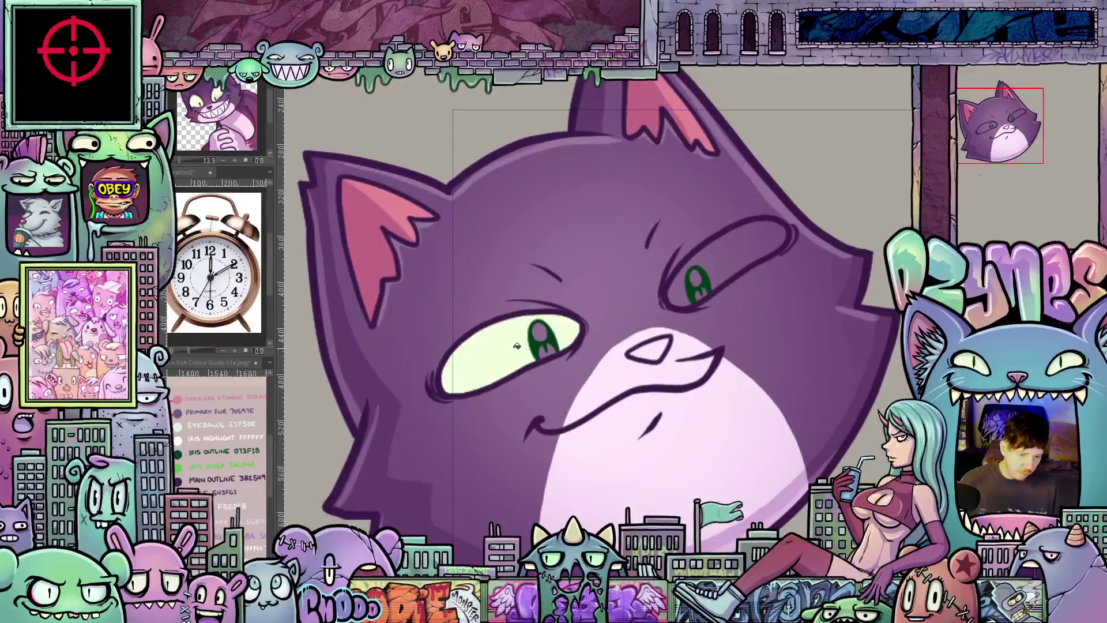
pyautogui.click(731, 267)
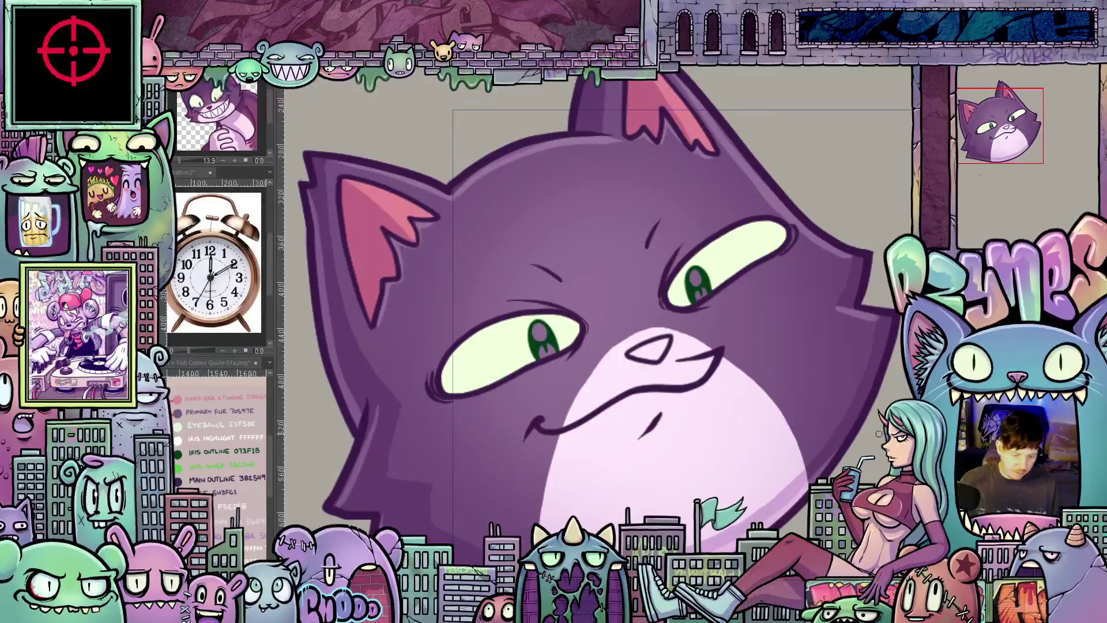
pyautogui.click(726, 261)
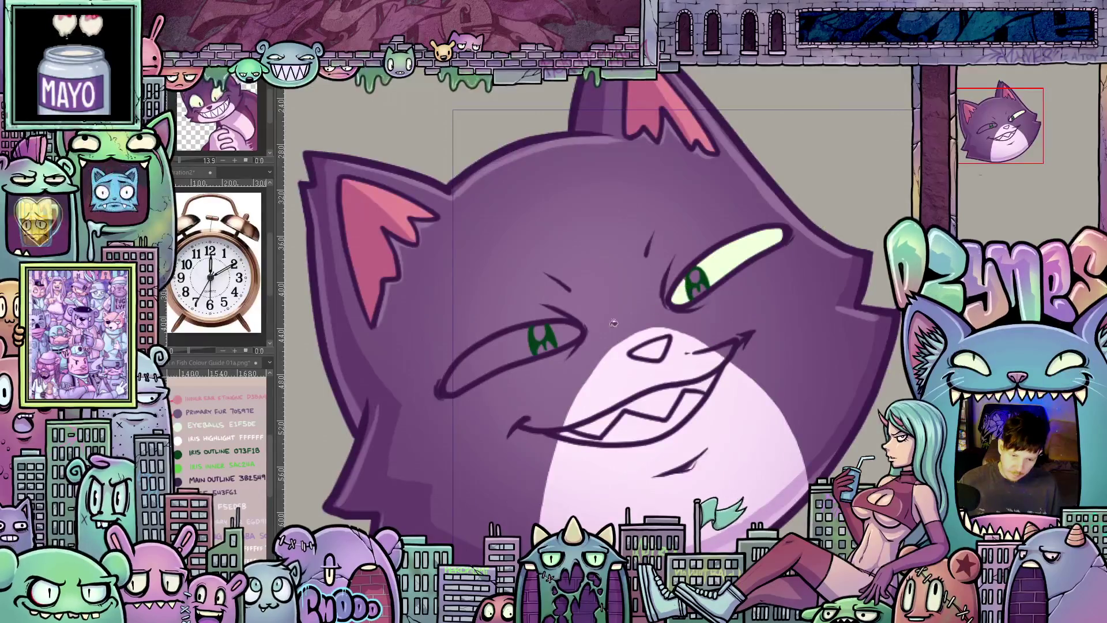
pyautogui.click(560, 336)
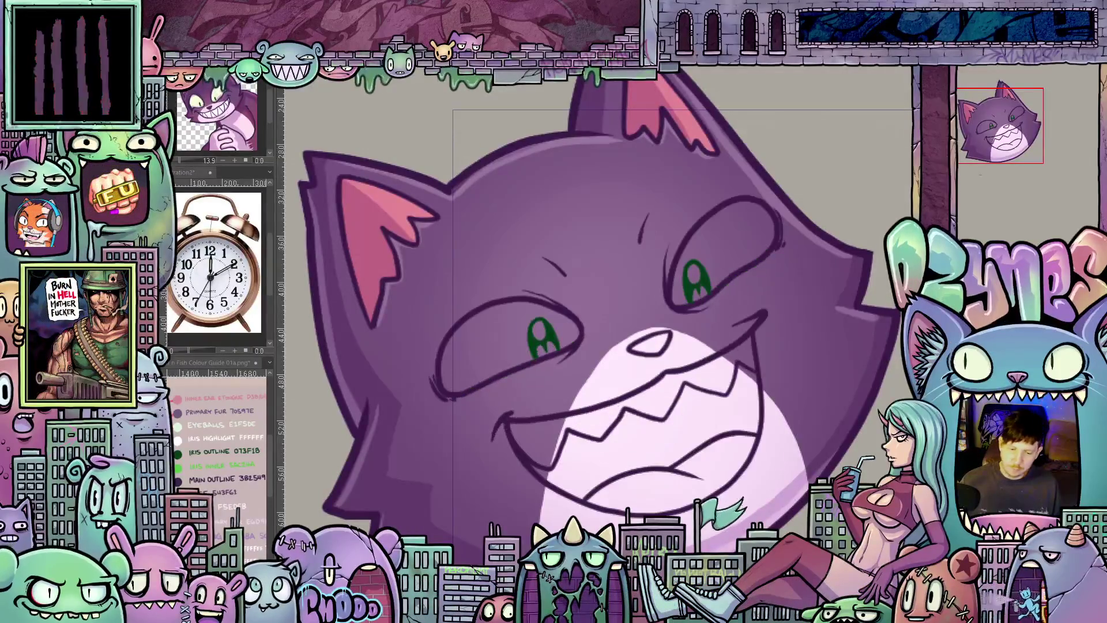
# - Fill the left and right eye whites pale green on the remaining cat variants
pyautogui.click(730, 234)
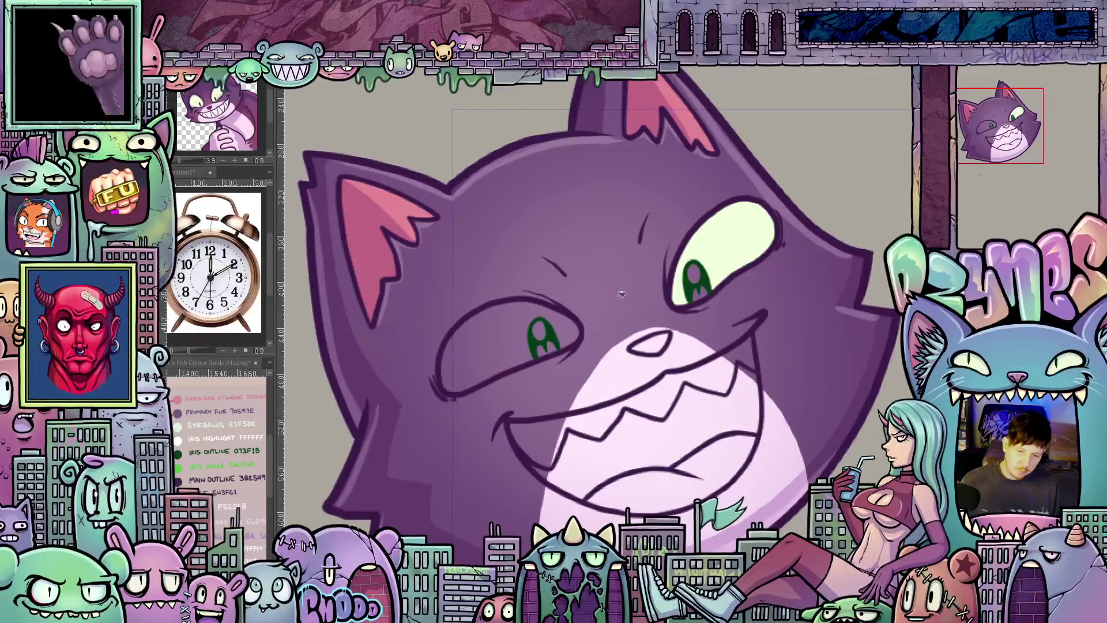
pyautogui.click(519, 322)
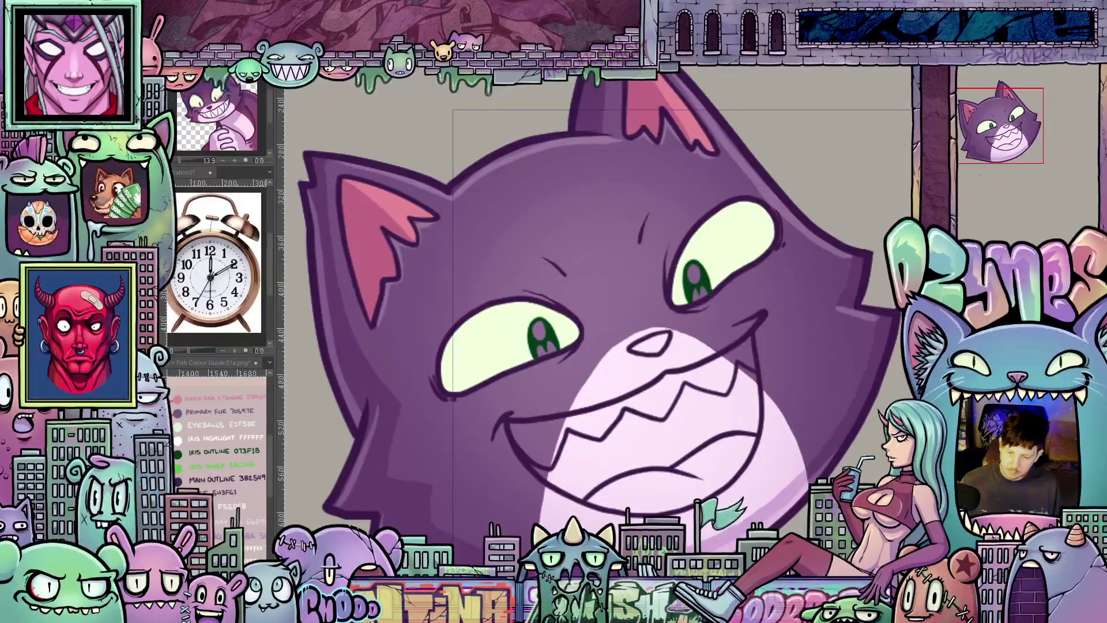
pyautogui.click(736, 253)
pyautogui.click(498, 304)
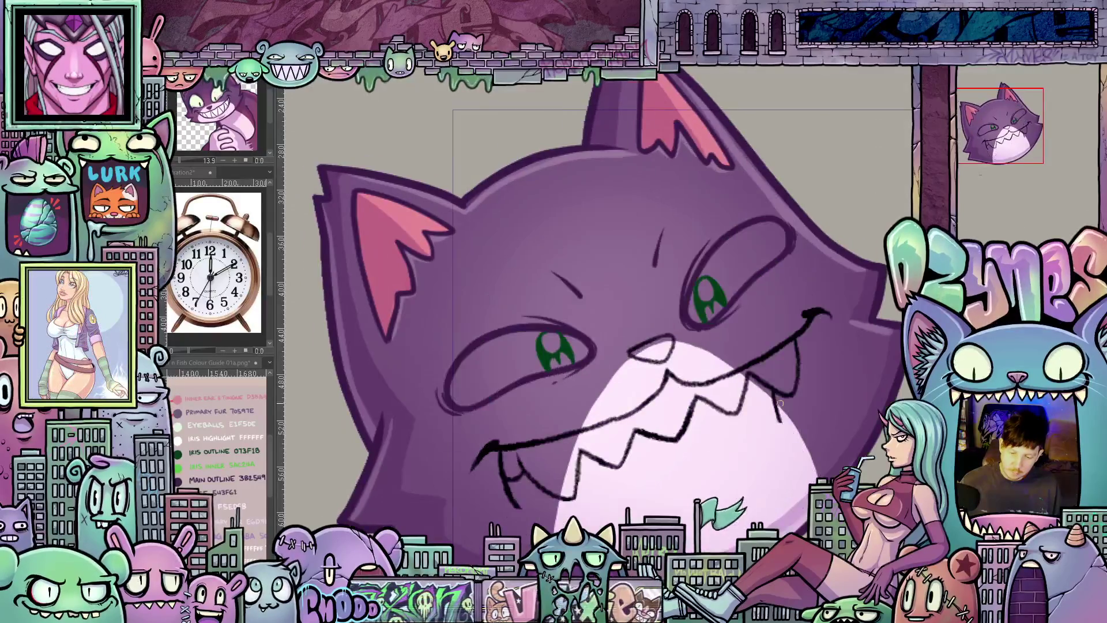
pyautogui.click(727, 259)
pyautogui.click(510, 371)
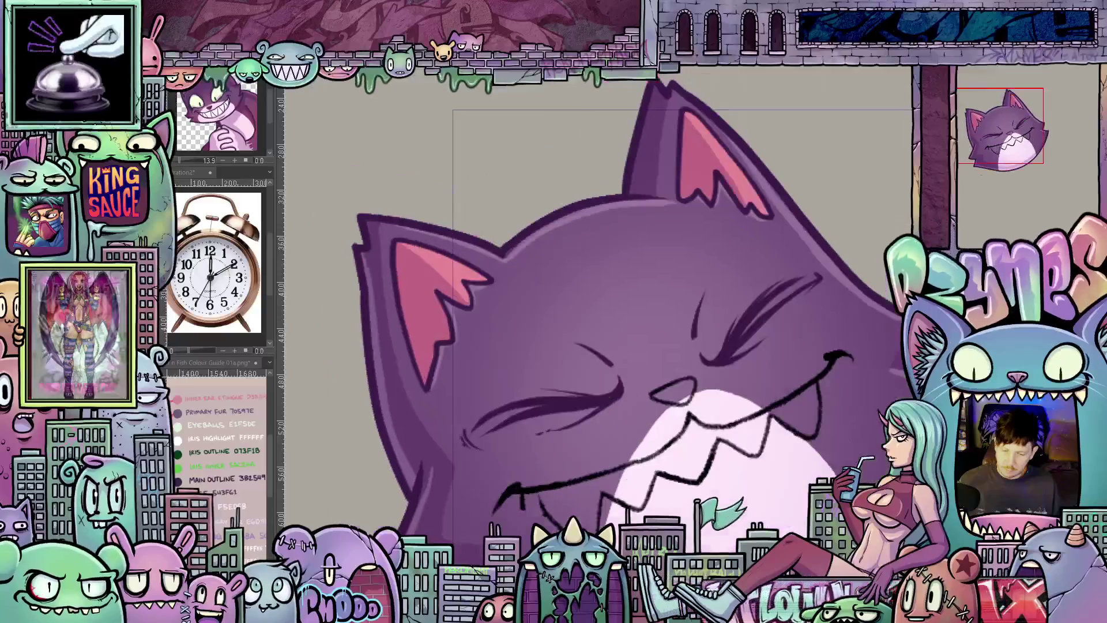
# - Show the colour guide reference and cycle through the closed-eye and toothy grin variants
pyautogui.press('Right')
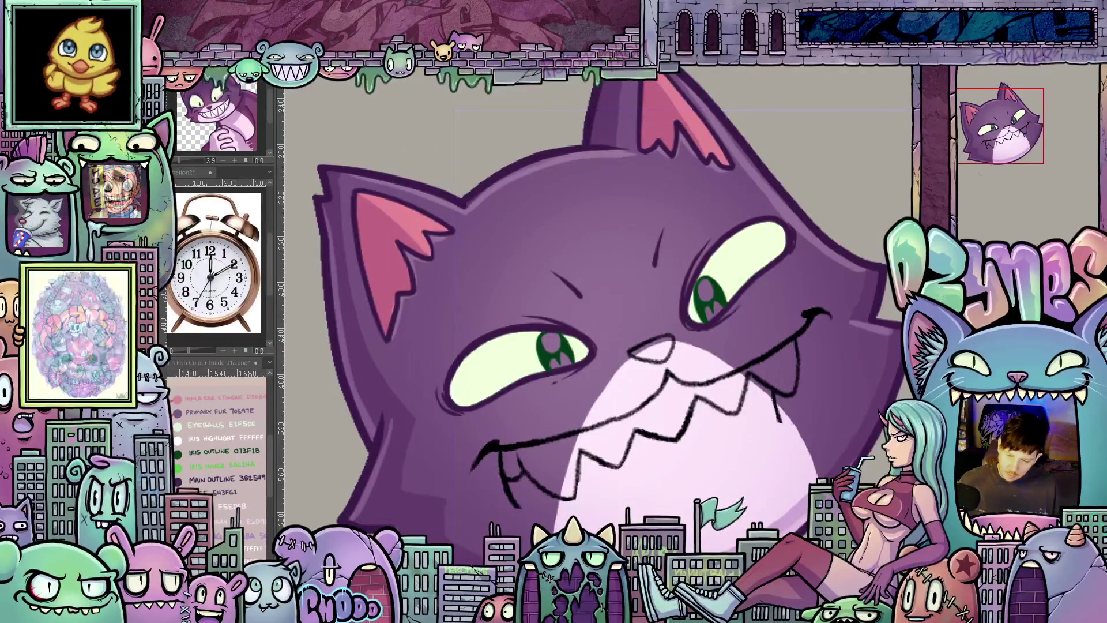
pyautogui.scroll(1, 753, 343)
pyautogui.scroll(1, 754, 343)
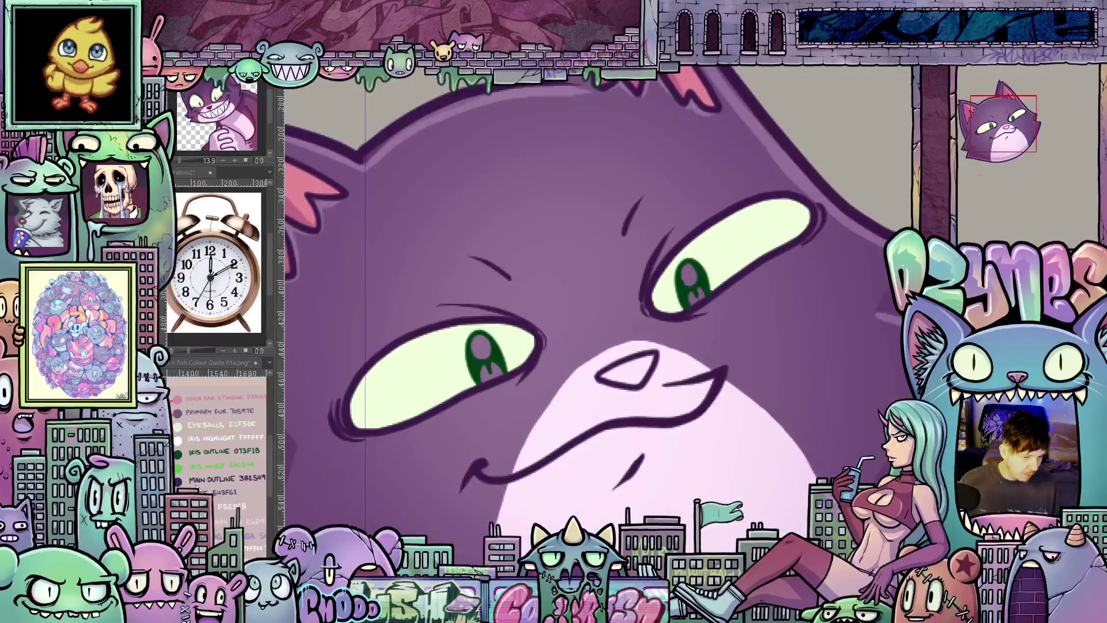
pyautogui.click(179, 466)
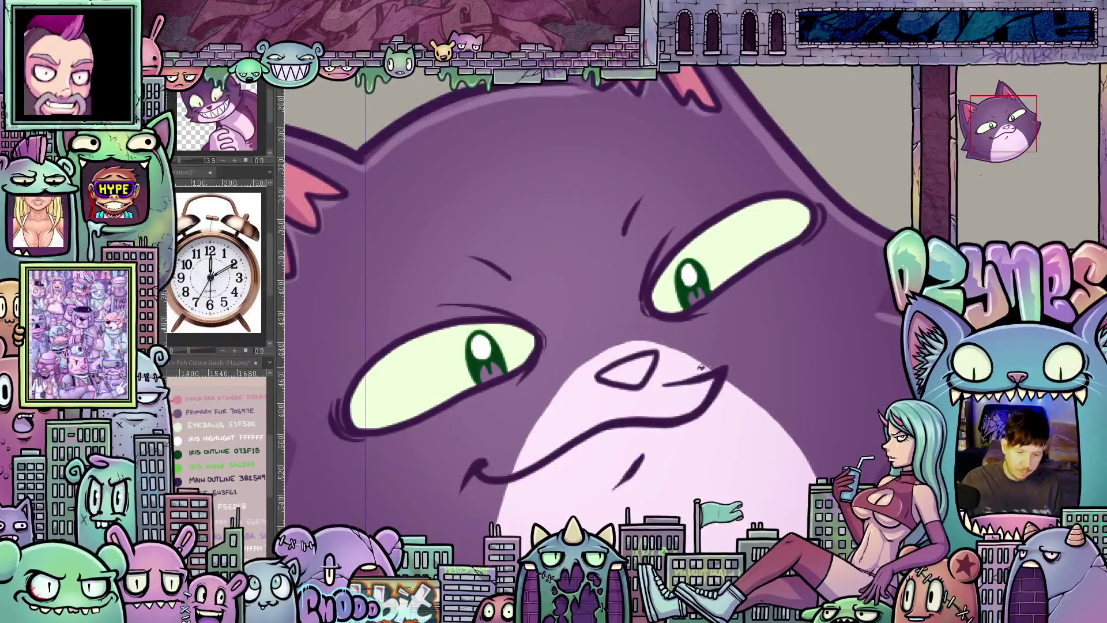
pyautogui.hotkey('ctrl', 'z')
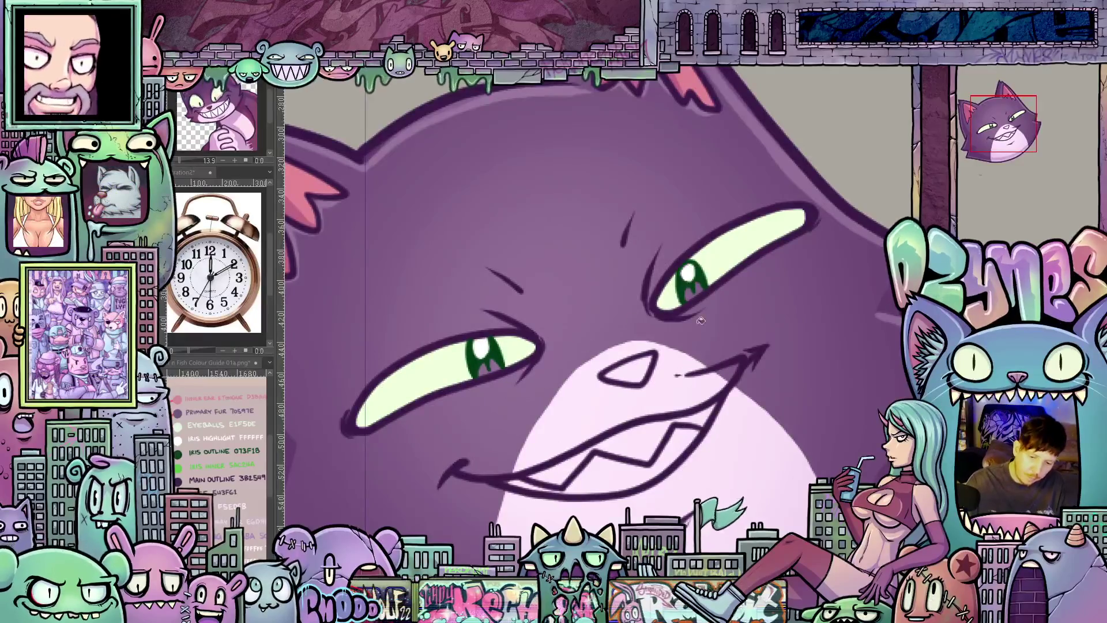
pyautogui.hotkey('ctrl', 'z')
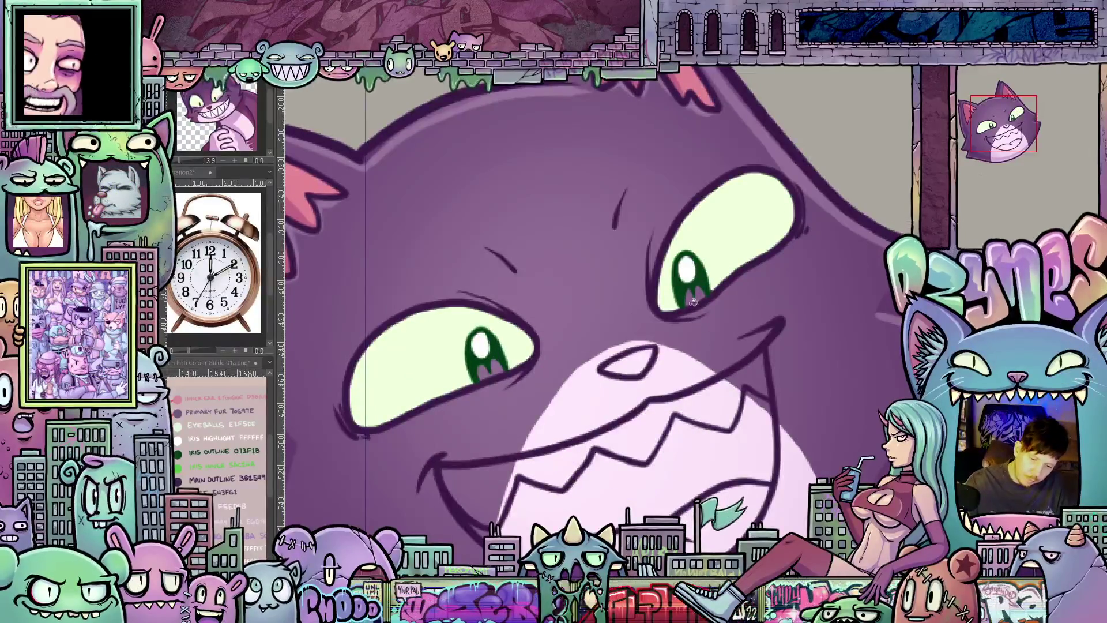
# - Step on through the round-eyed, smirk and sketch versions, ending on the closed-eye grin
pyautogui.hotkey('ctrl', 'z')
pyautogui.hotkey('ctrl', 'z')
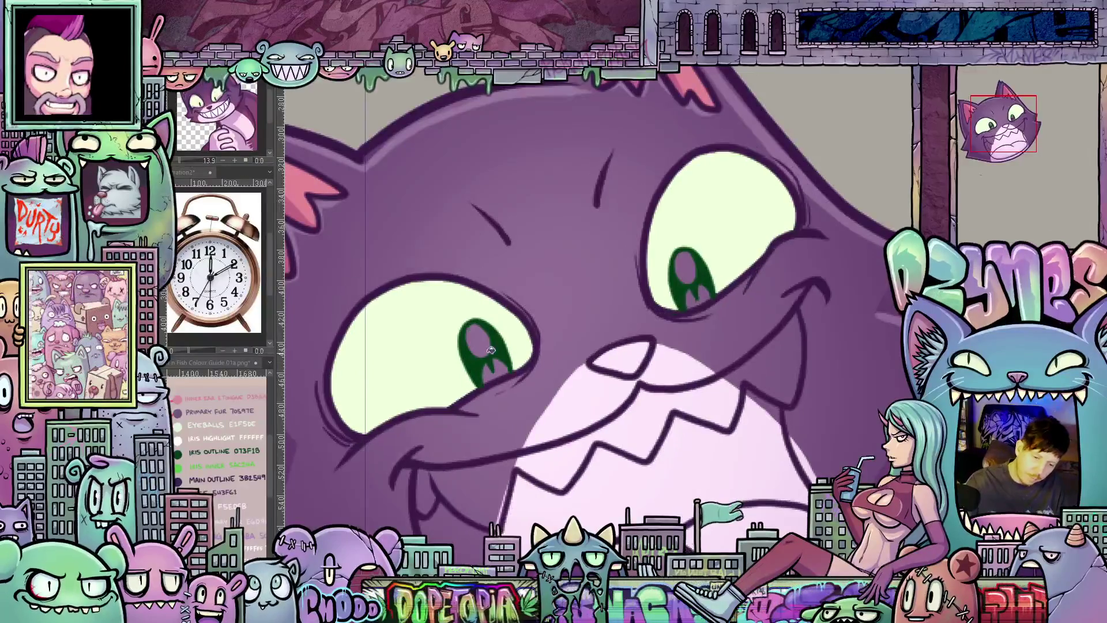
pyautogui.hotkey('ctrl', 'z')
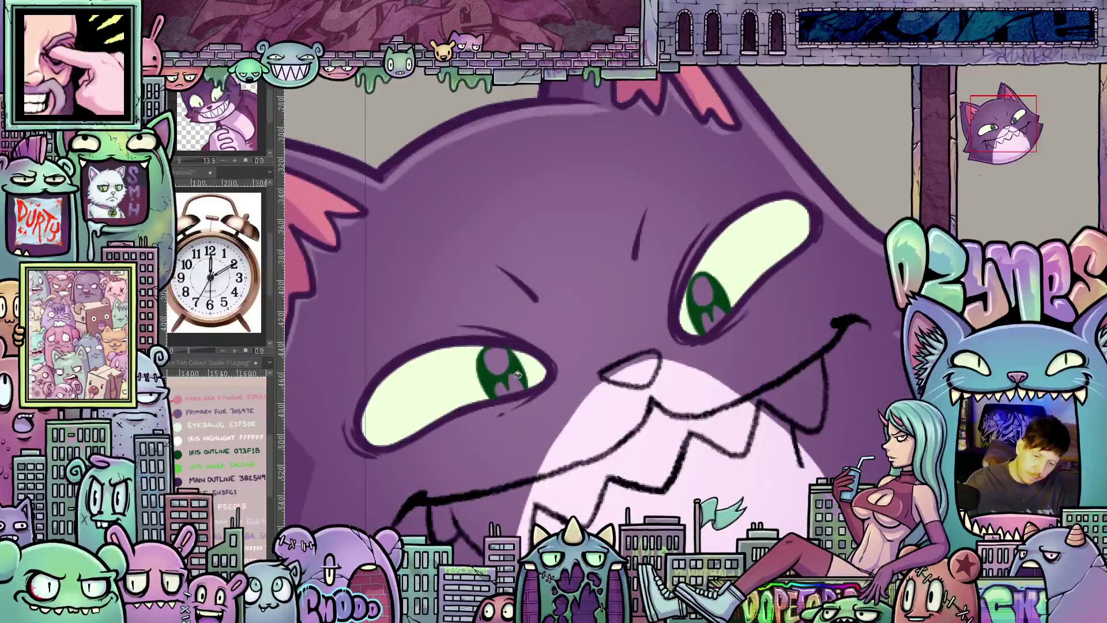
pyautogui.hotkey('ctrl', 'z')
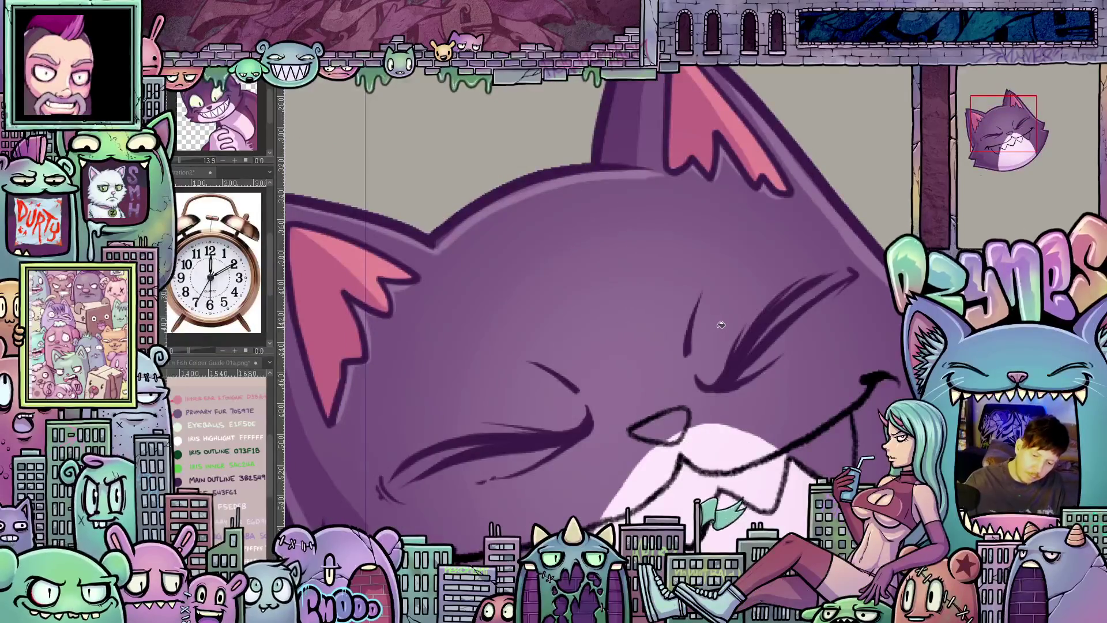
pyautogui.hotkey('ctrl', 'z')
pyautogui.hotkey('ctrl', 'z')
pyautogui.hotkey('ctrl', 'z')
pyautogui.hotkey('ctrl', 'z')
pyautogui.hotkey('ctrl', 'z')
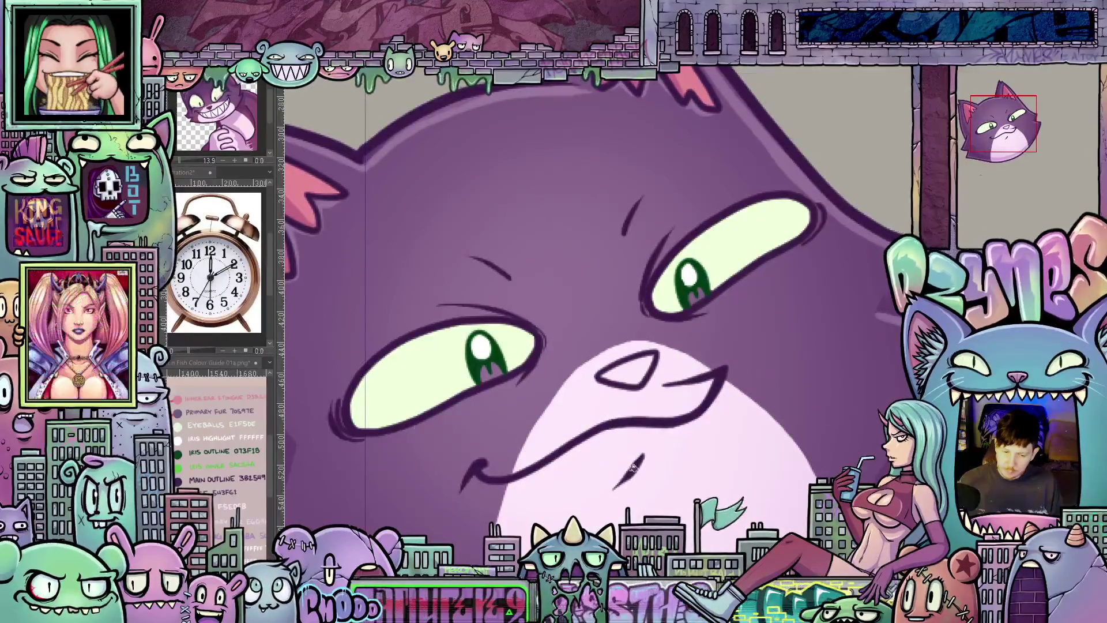
# - Sample the iris green from the colour guide and mark the wide-eyed grin's right iris dark green
pyautogui.keyDown('ctrl'); pyautogui.click(182, 467); pyautogui.keyUp('ctrl')
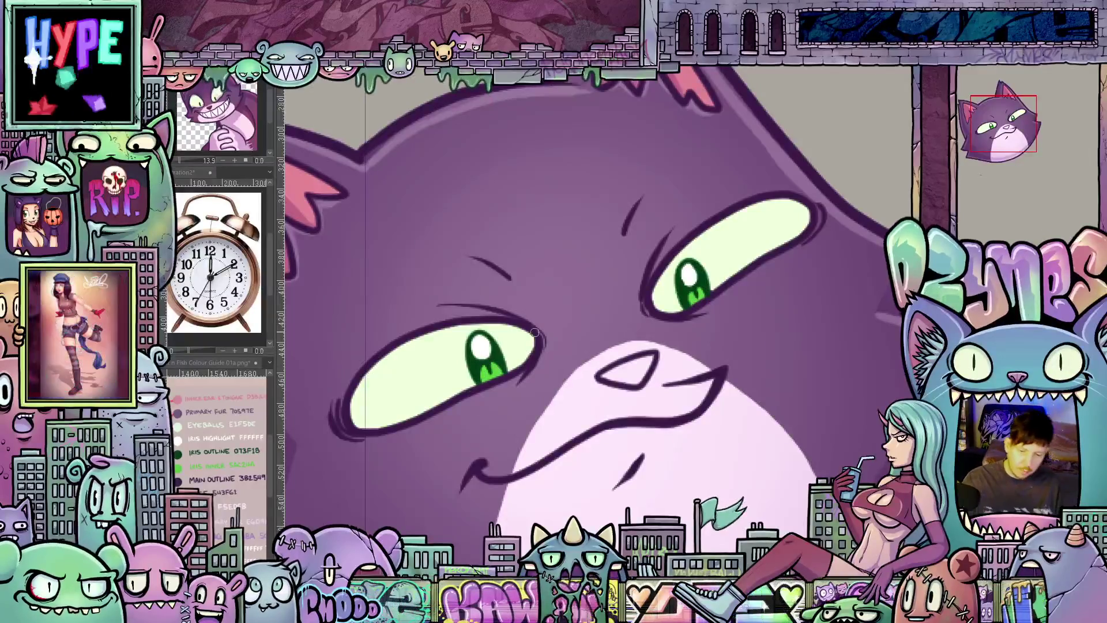
pyautogui.press('Right')
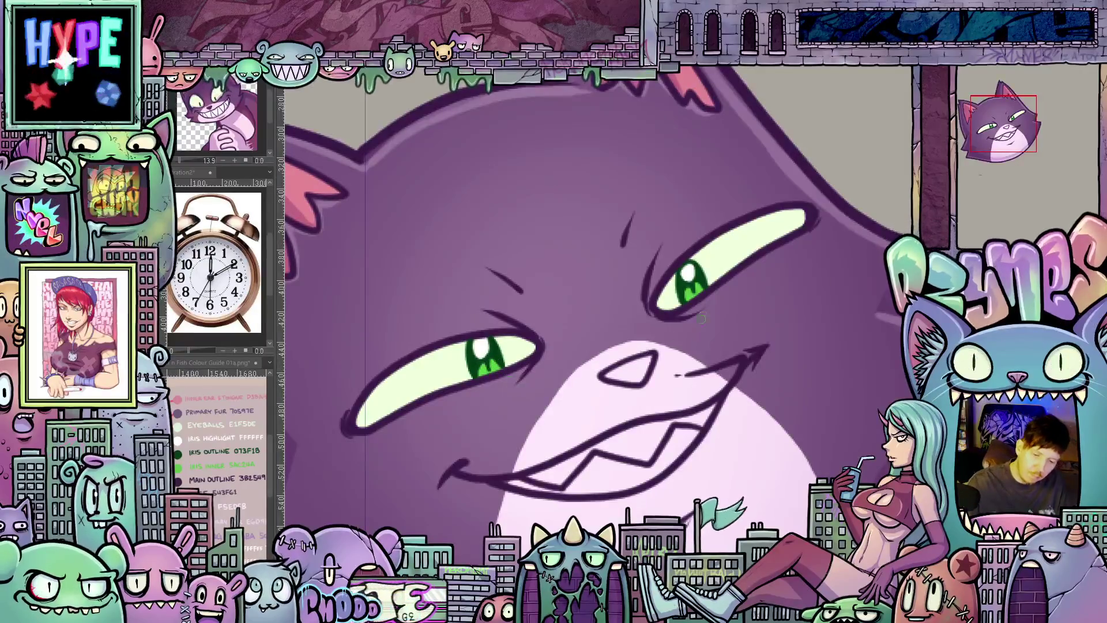
pyautogui.hotkey('ctrl', 'z')
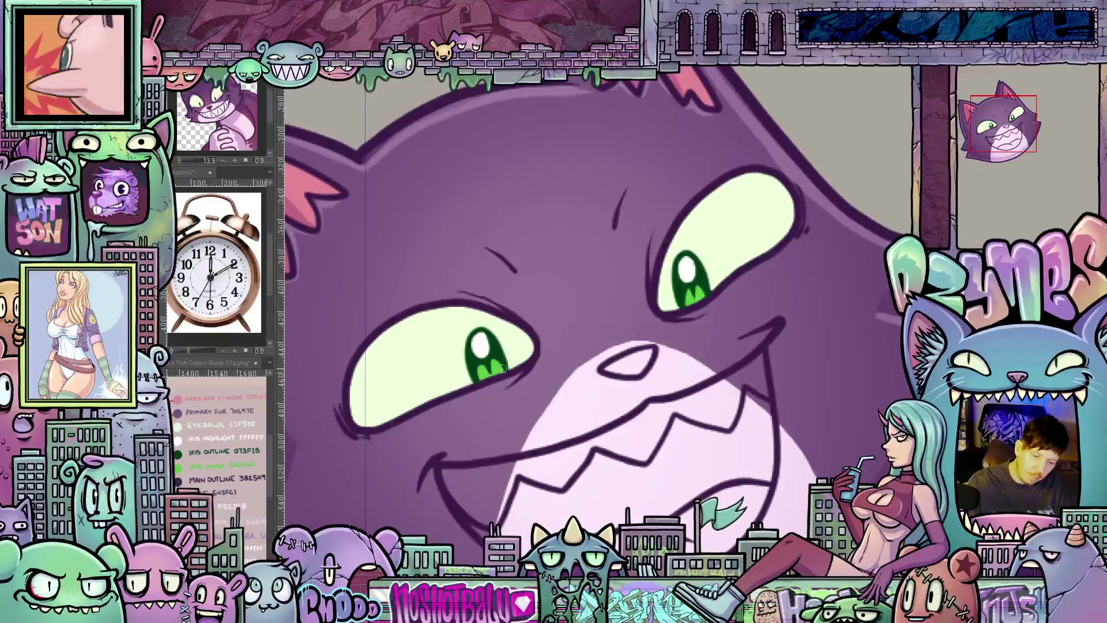
pyautogui.hotkey('ctrl', 'z')
pyautogui.moveTo(685, 282)
pyautogui.mouseDown()
pyautogui.moveTo(698, 308)
pyautogui.moveTo(709, 303)
pyautogui.mouseUp()
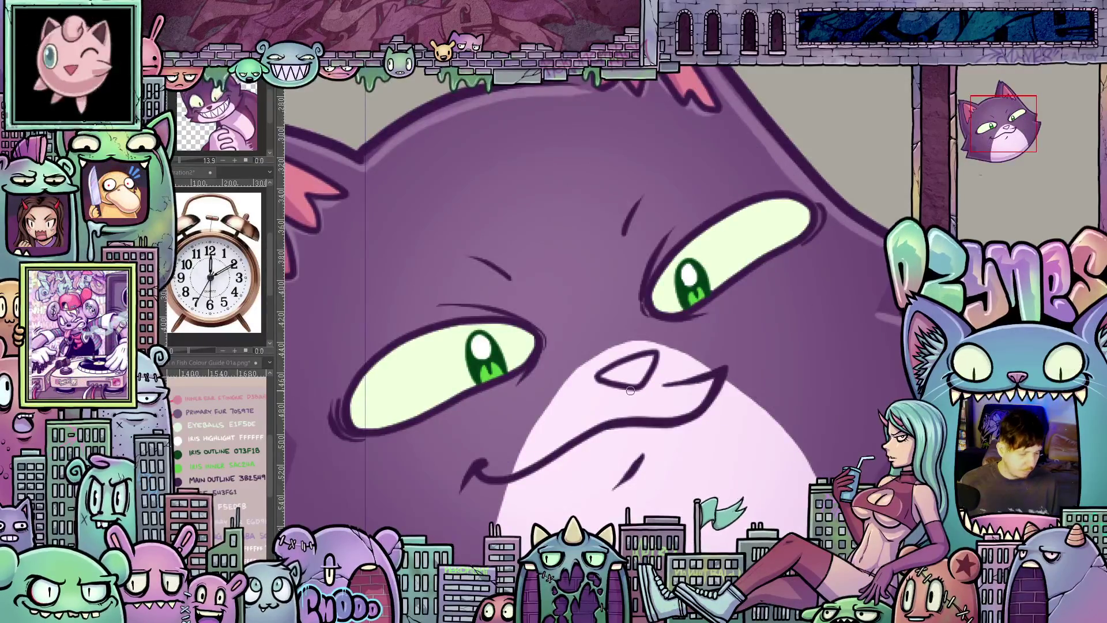
# - Fill the nose solid dark on the smirk, toothy grin and remaining emote variants
pyautogui.click(634, 369)
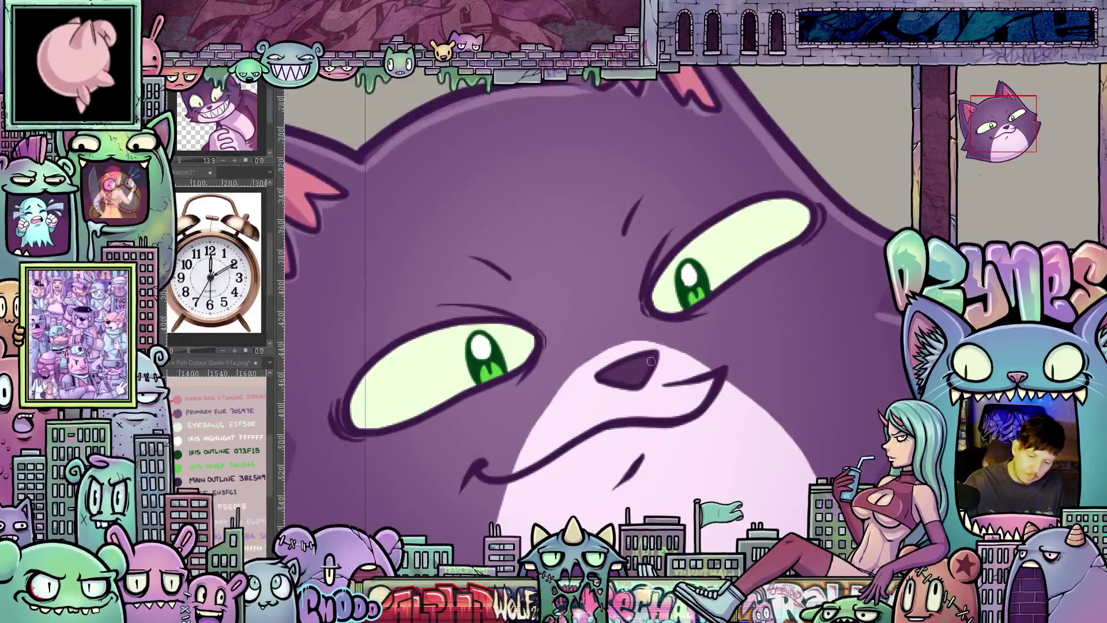
pyautogui.press('Right')
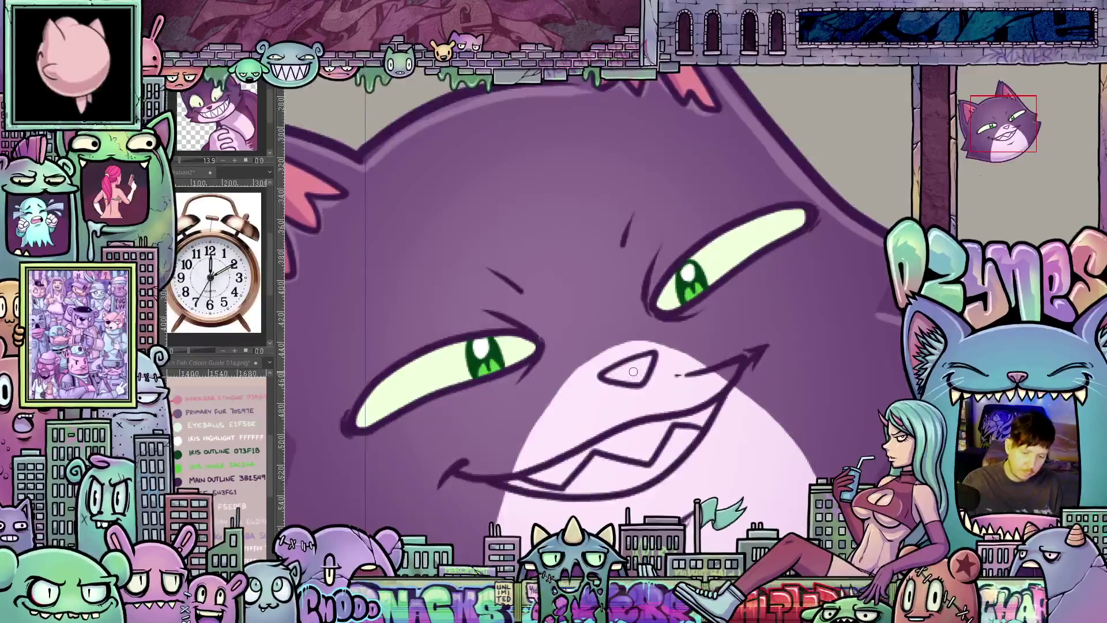
pyautogui.click(633, 368)
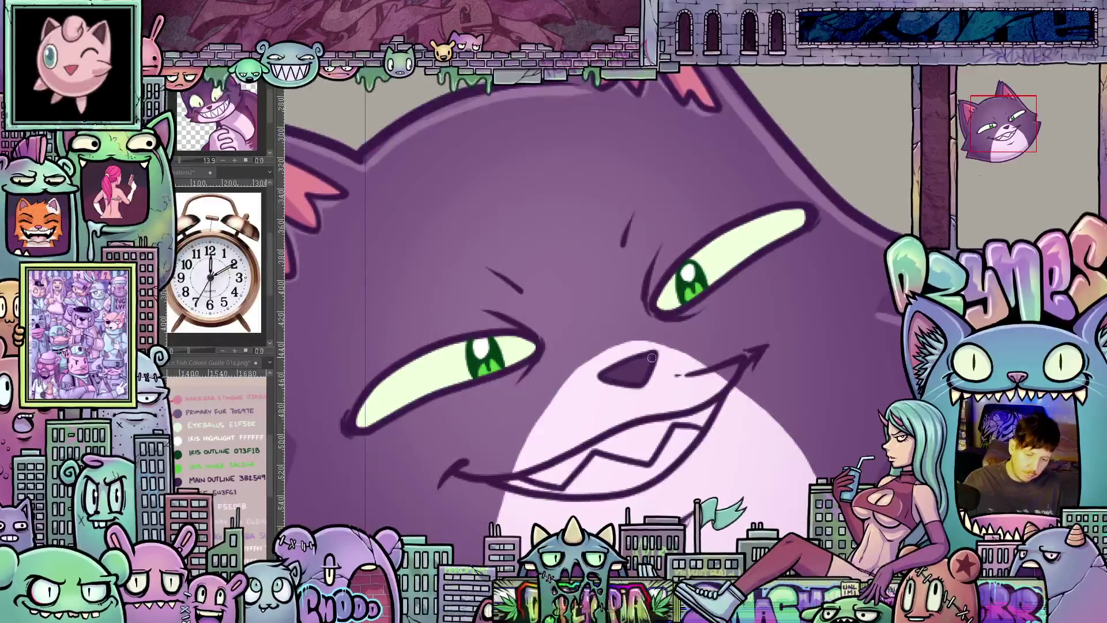
pyautogui.press('Right')
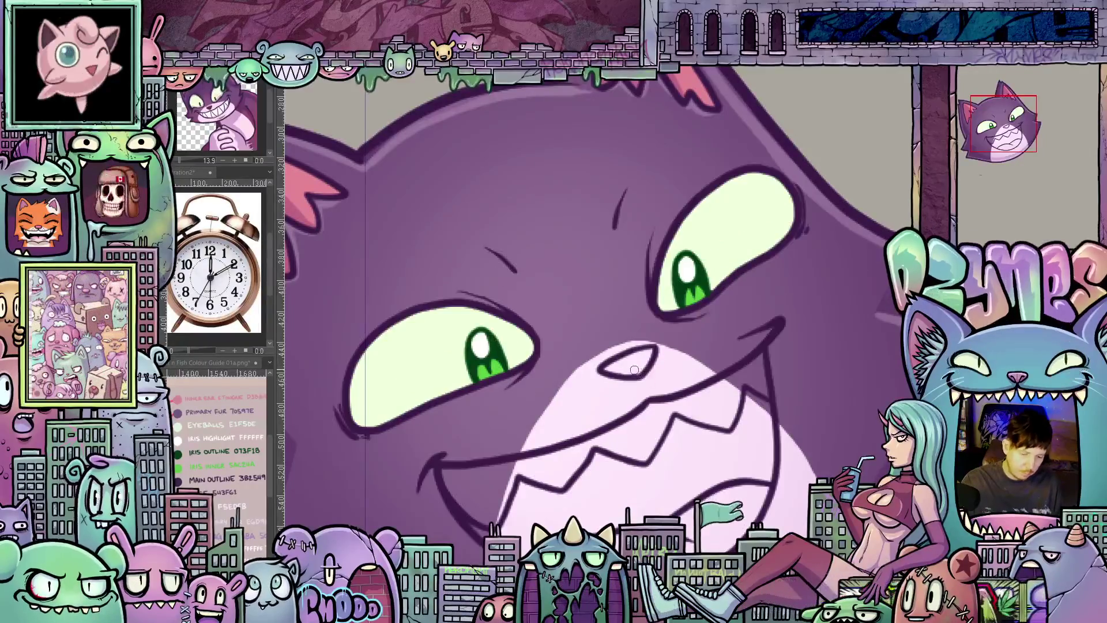
pyautogui.click(634, 359)
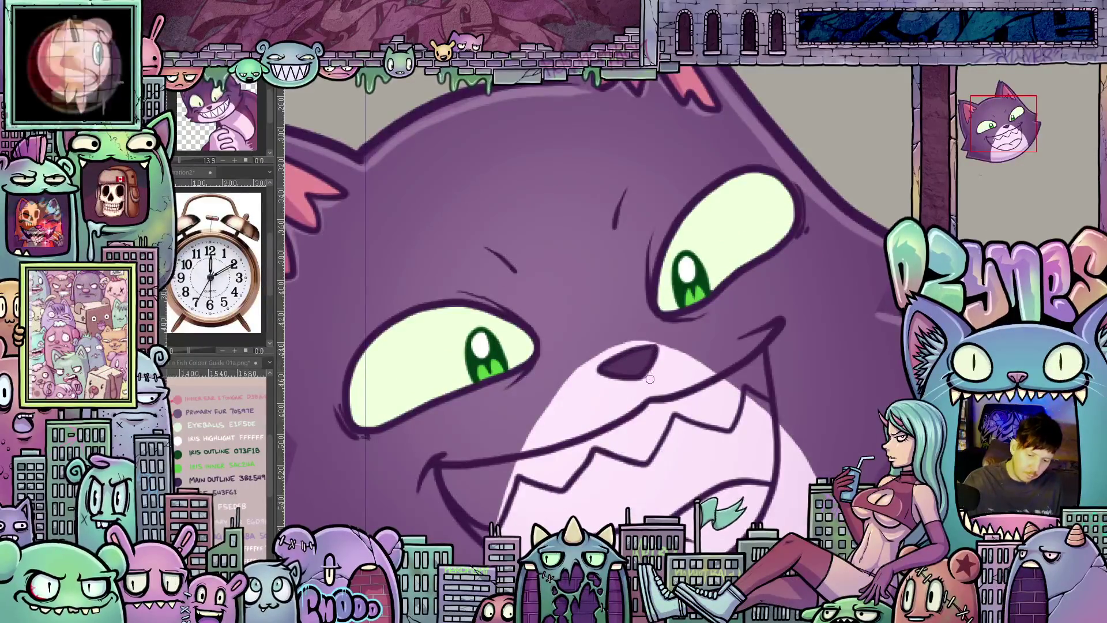
pyautogui.press('Right')
pyautogui.click(635, 359)
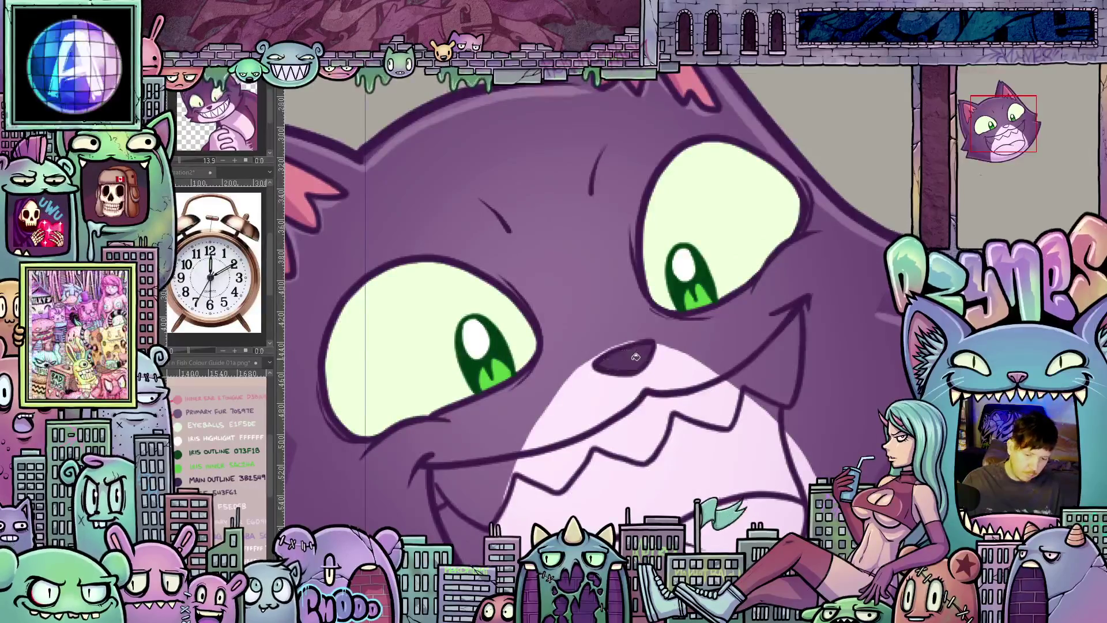
pyautogui.press('Left')
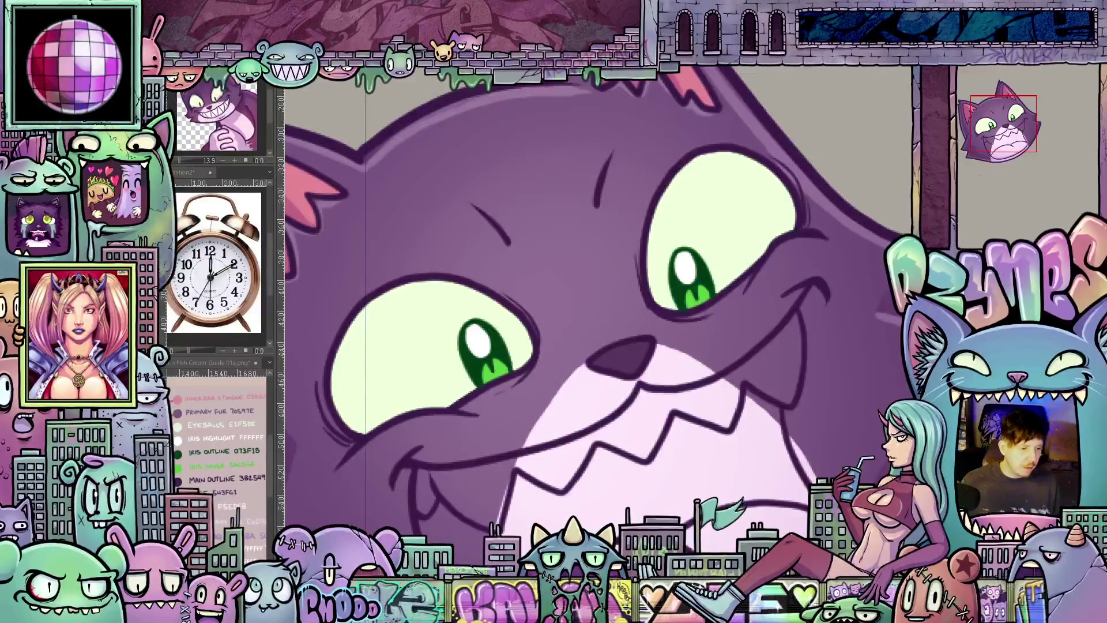
# - Flip between the rounder and narrower eye shapes to compare them, tilting the view
pyautogui.hotkey('ctrl', 'z')
pyautogui.hotkey('ctrl', 'y')
pyautogui.hotkey('ctrl', 'z')
pyautogui.hotkey('ctrl', 'y')
pyautogui.hotkey('ctrl', 'z')
pyautogui.hotkey('ctrl', 'y')
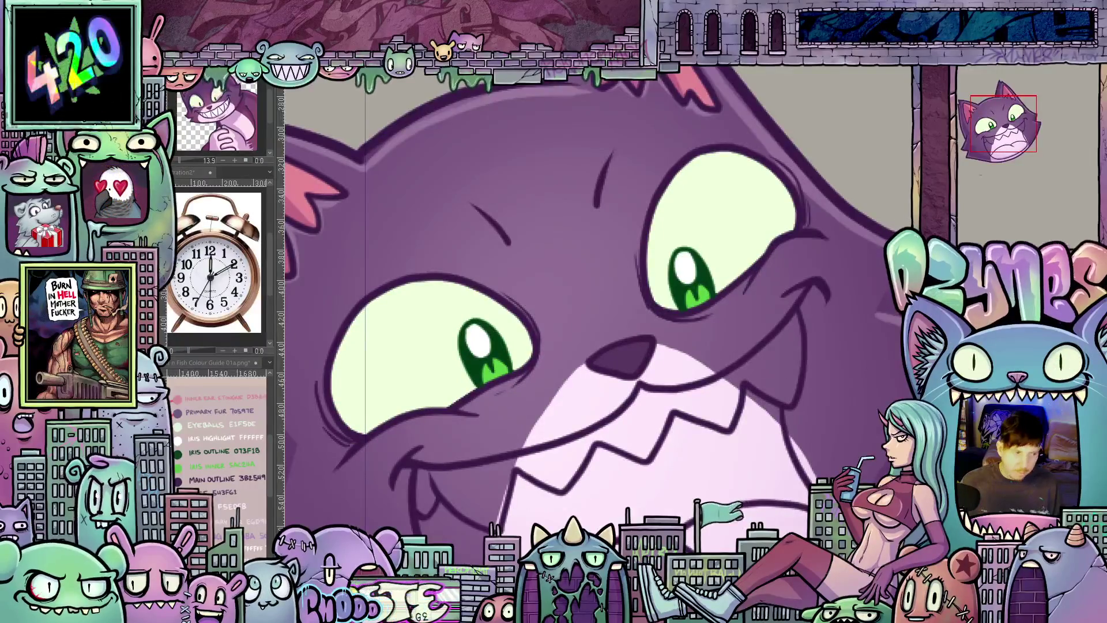
pyautogui.hotkey('ctrl', 'z')
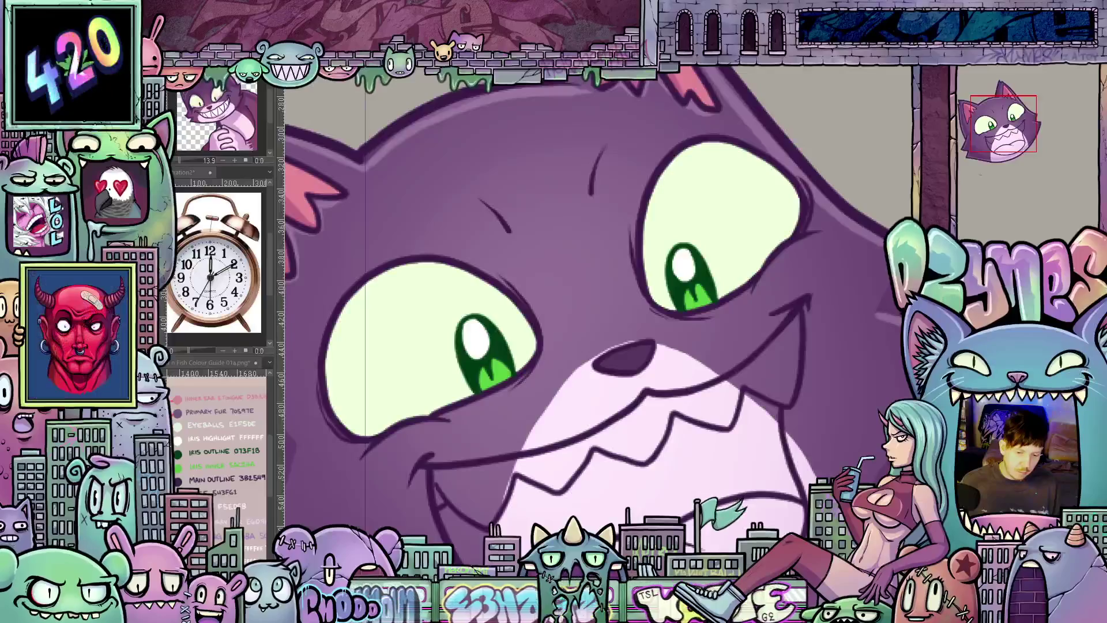
pyautogui.hotkey('ctrl', 'y')
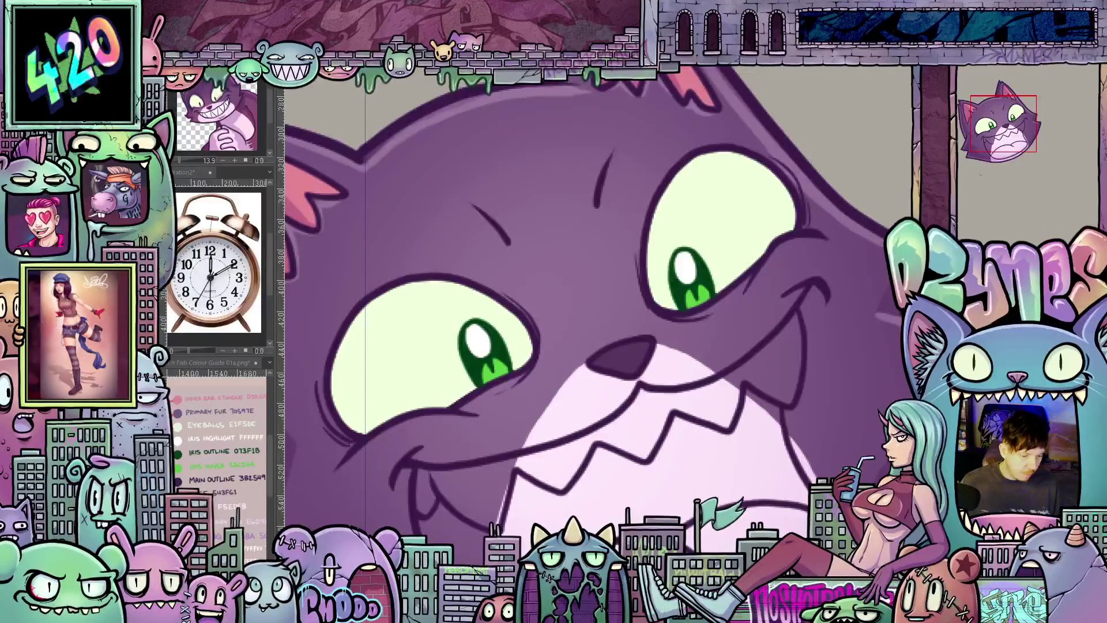
pyautogui.moveTo(605, 346); pyautogui.dragTo(621, 360)
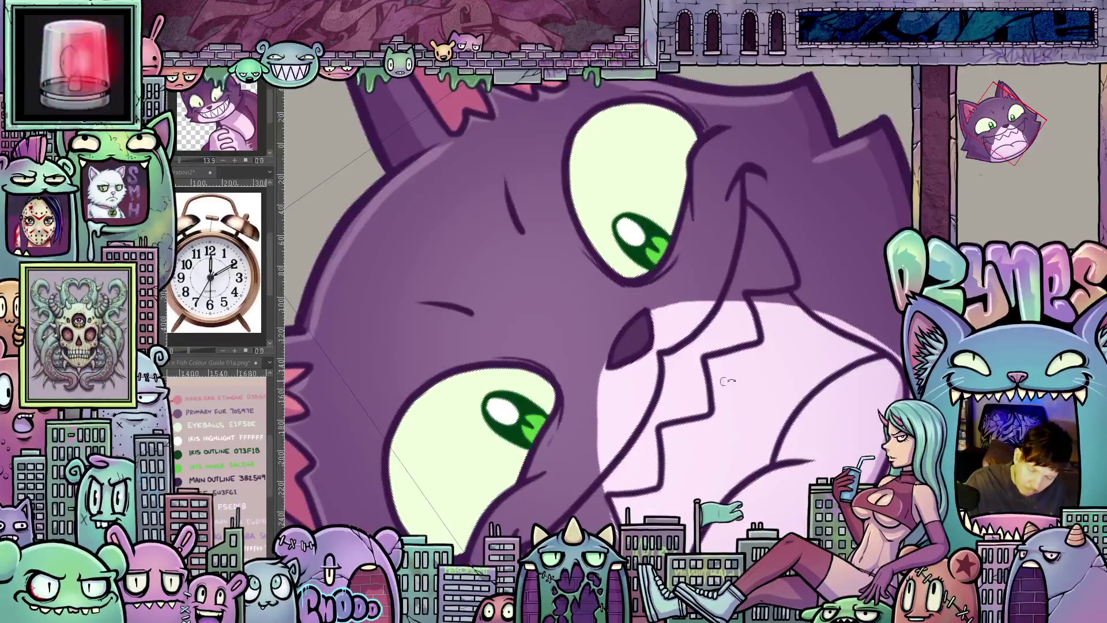
# - Reset the canvas upright and compare the larger and smaller eye shapes
pyautogui.press('5')
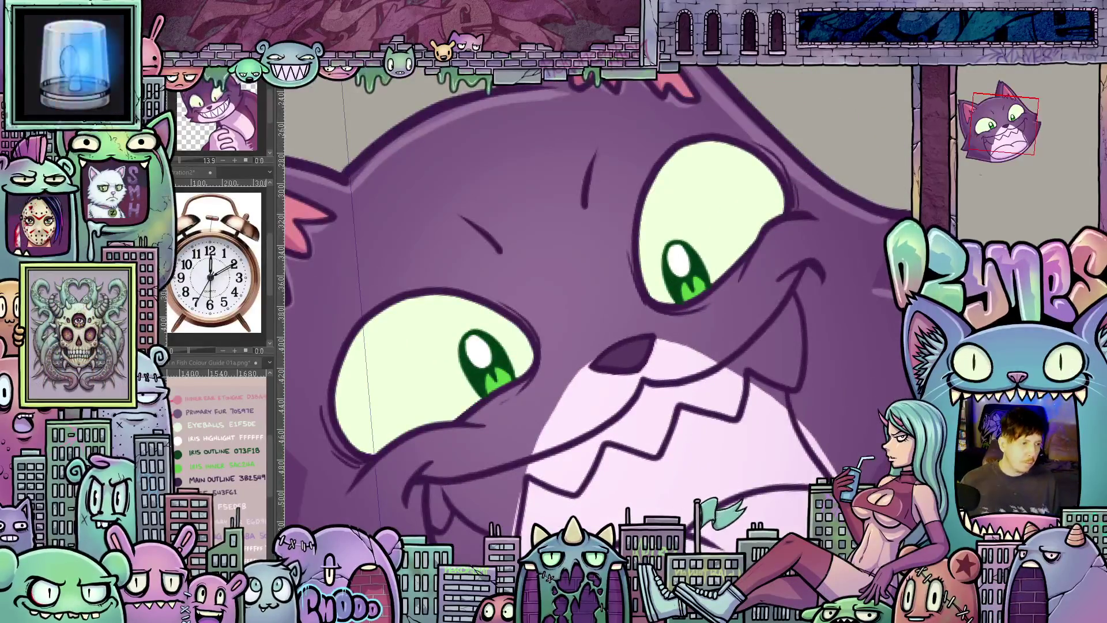
pyautogui.hotkey('ctrl', 'z')
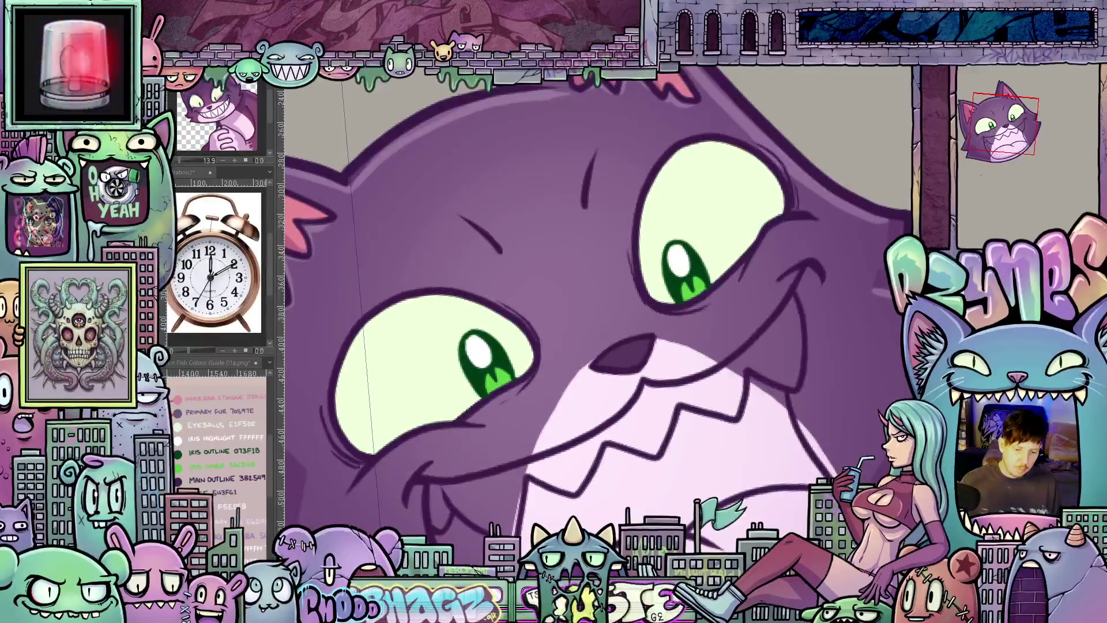
pyautogui.hotkey('ctrl', 'z')
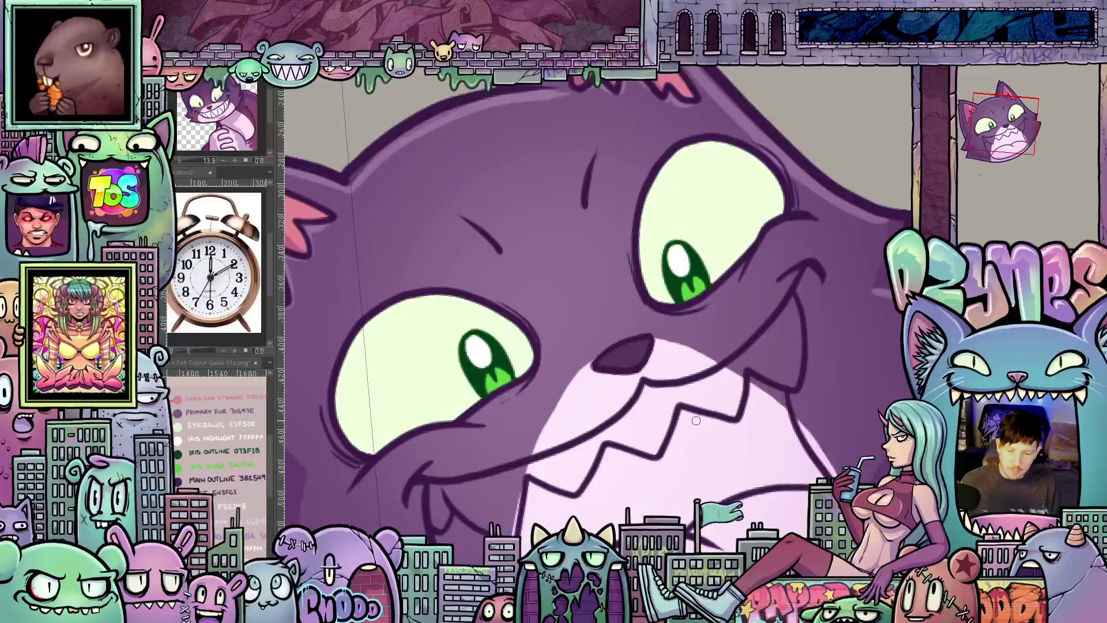
pyautogui.scroll(-2, 797, 385)
pyautogui.scroll(-2, 799, 386)
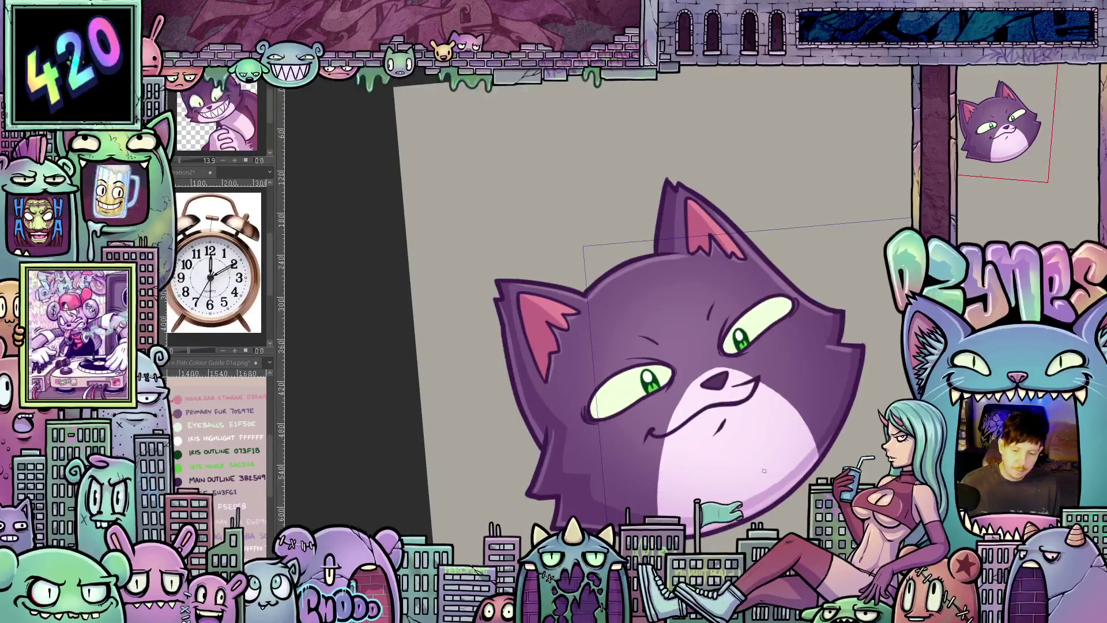
pyautogui.scroll(3, 763, 475)
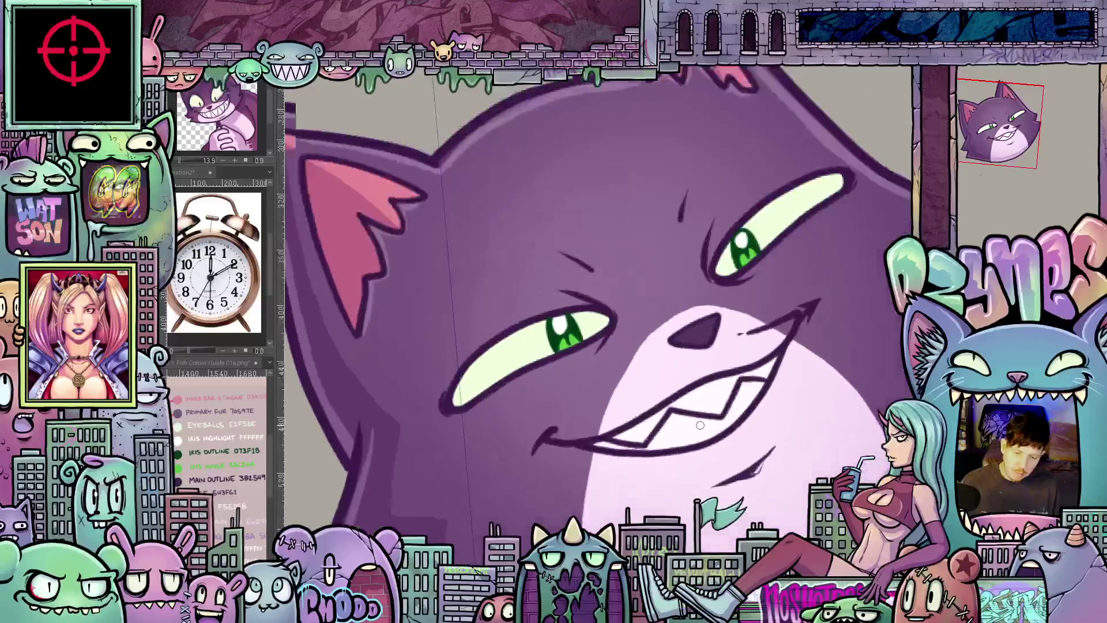
pyautogui.scroll(1, 700, 424)
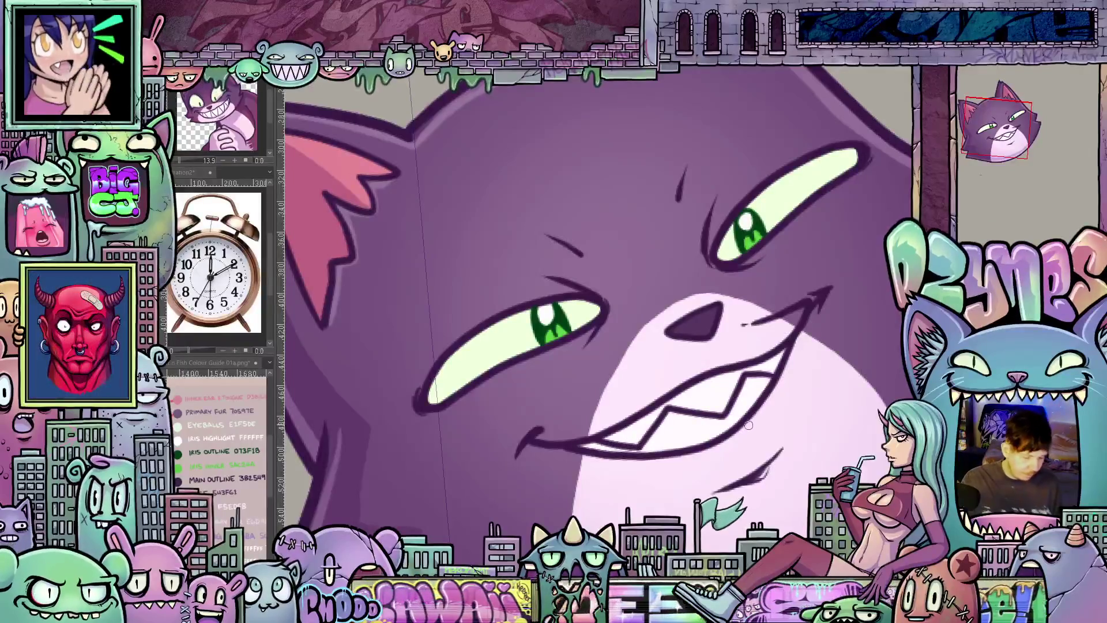
# - Switch to the wide-eyed toothy grin and fill its teeth and muzzle bright white
pyautogui.press('Right')
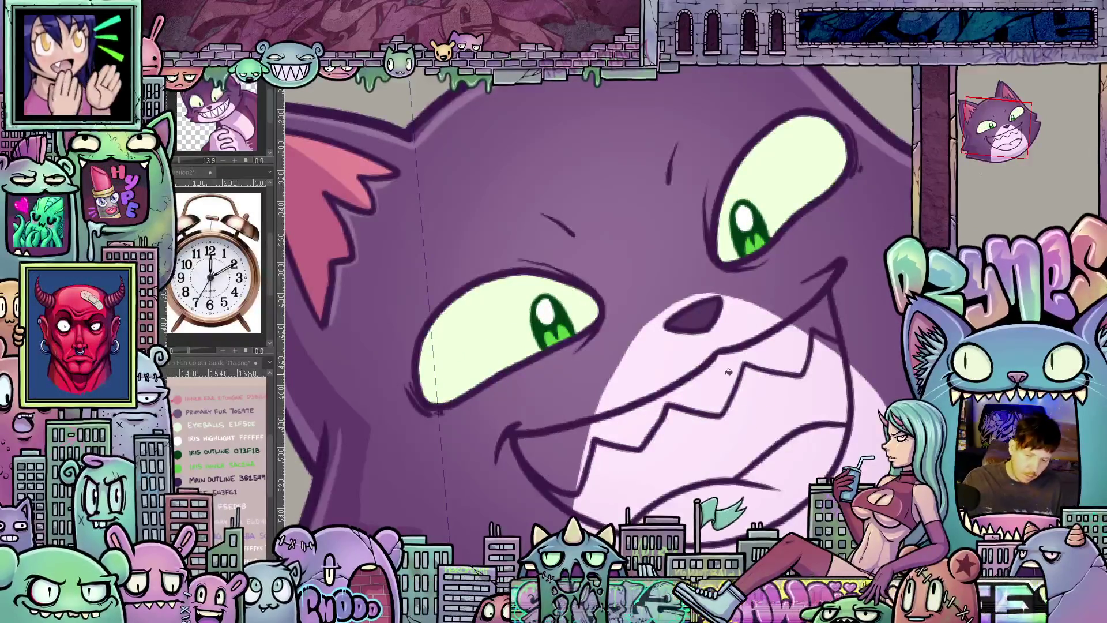
pyautogui.press('Right')
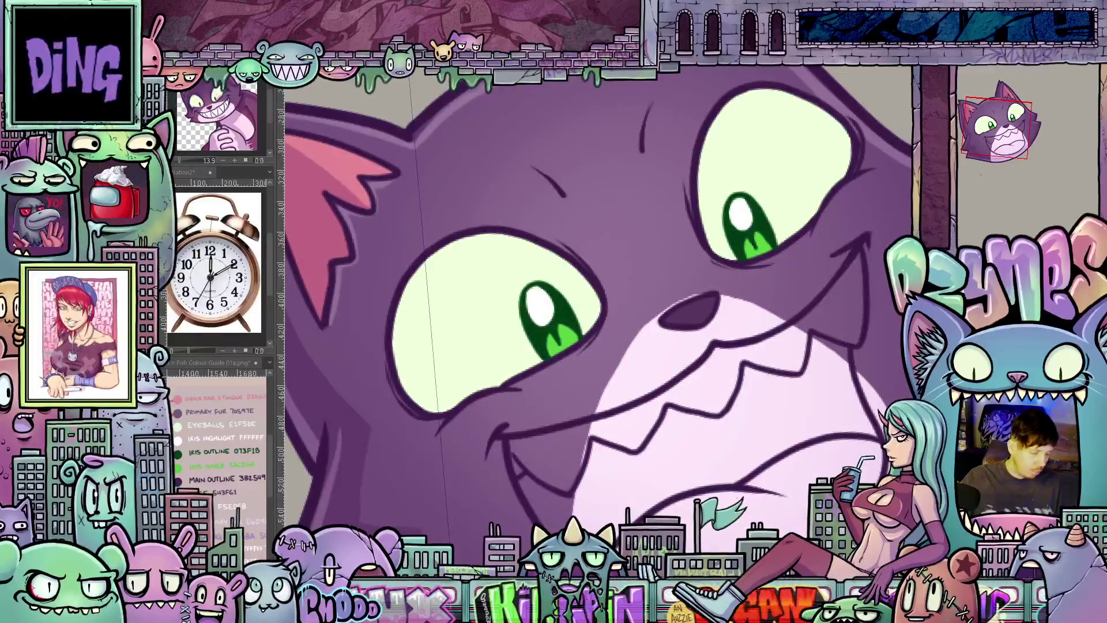
pyautogui.click(783, 345)
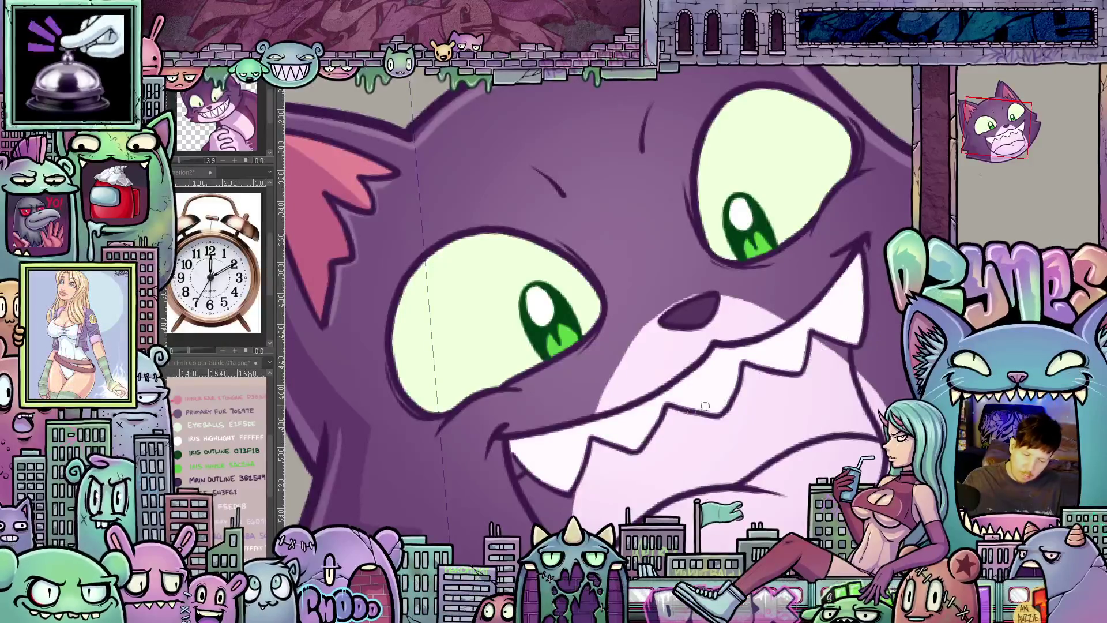
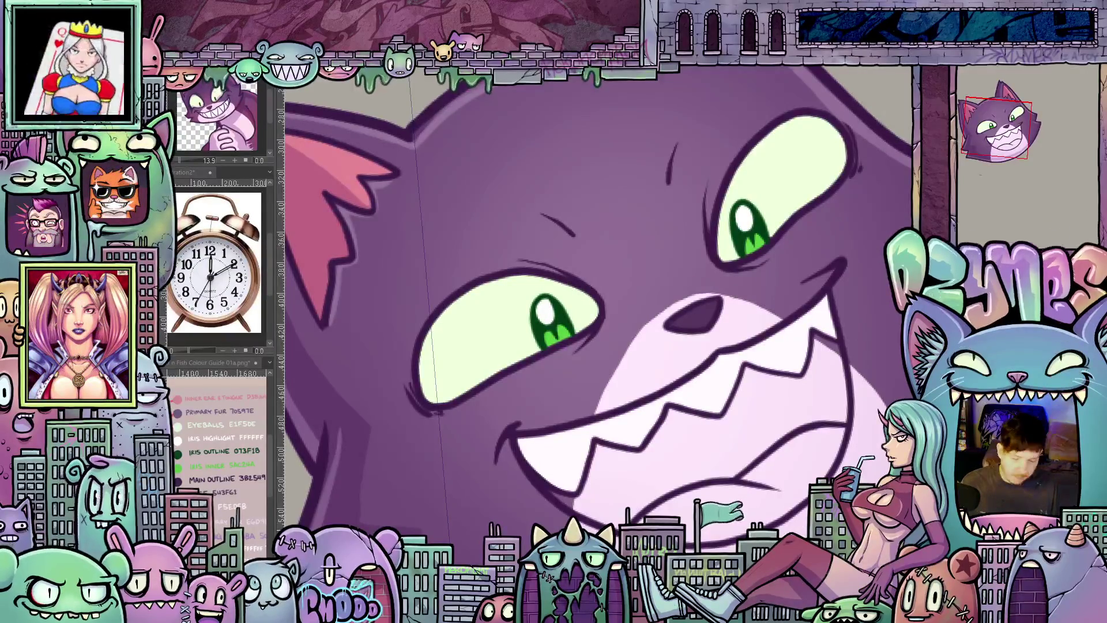
# - Step back to the grin version with larger round eyes, white teeth and a left-corner tooth
pyautogui.hotkey('ctrl', 'z')
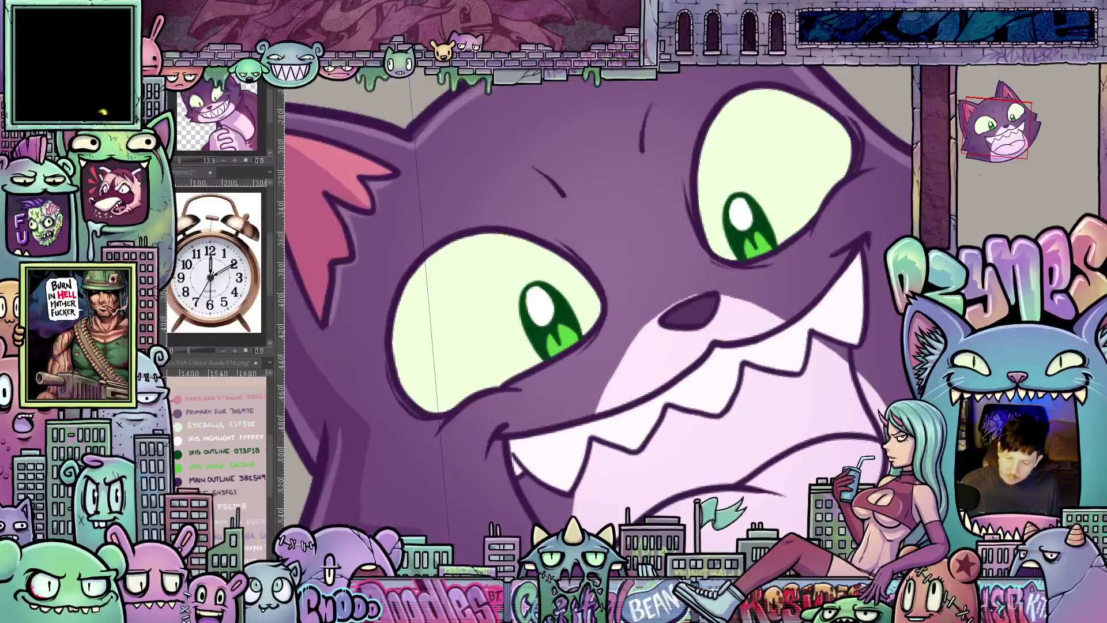
pyautogui.hotkey('ctrl', 'z')
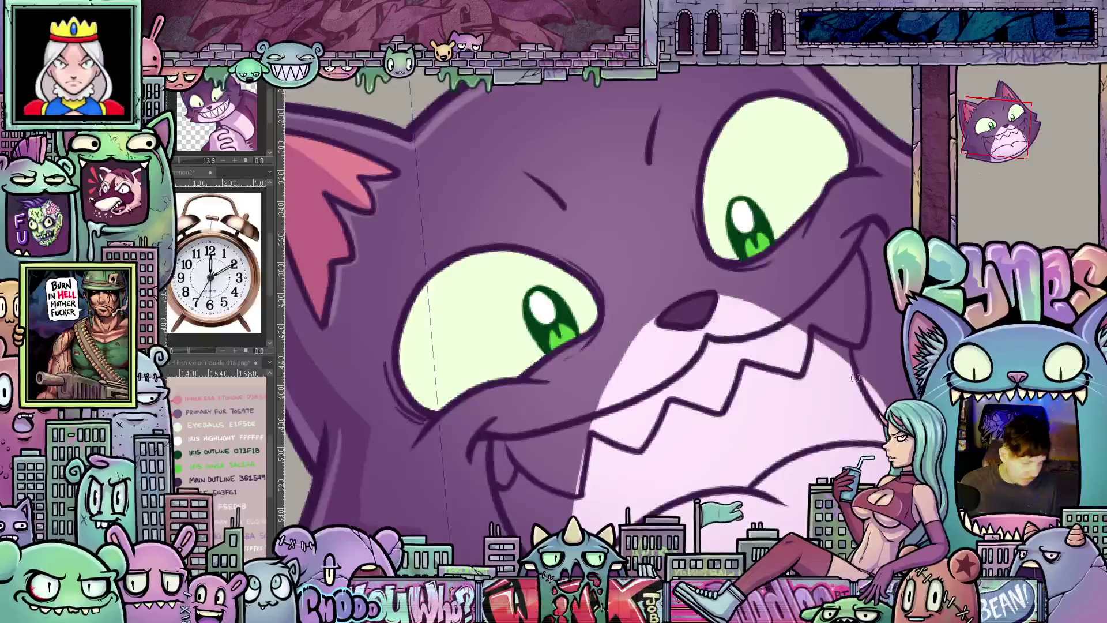
pyautogui.hotkey('ctrl', 'z')
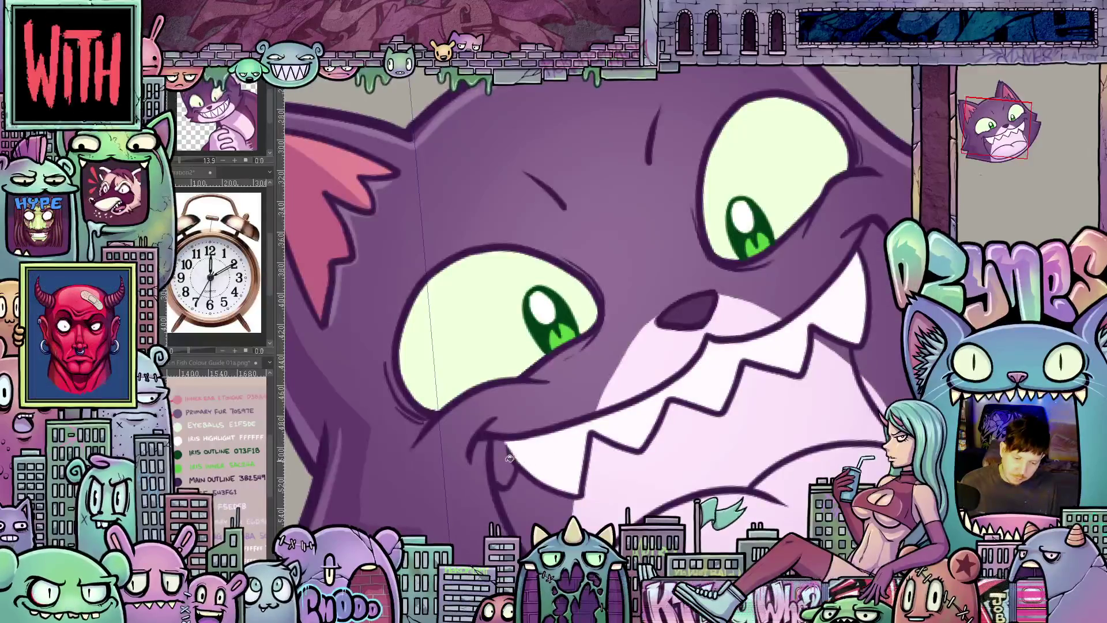
pyautogui.hotkey('ctrl', 'z')
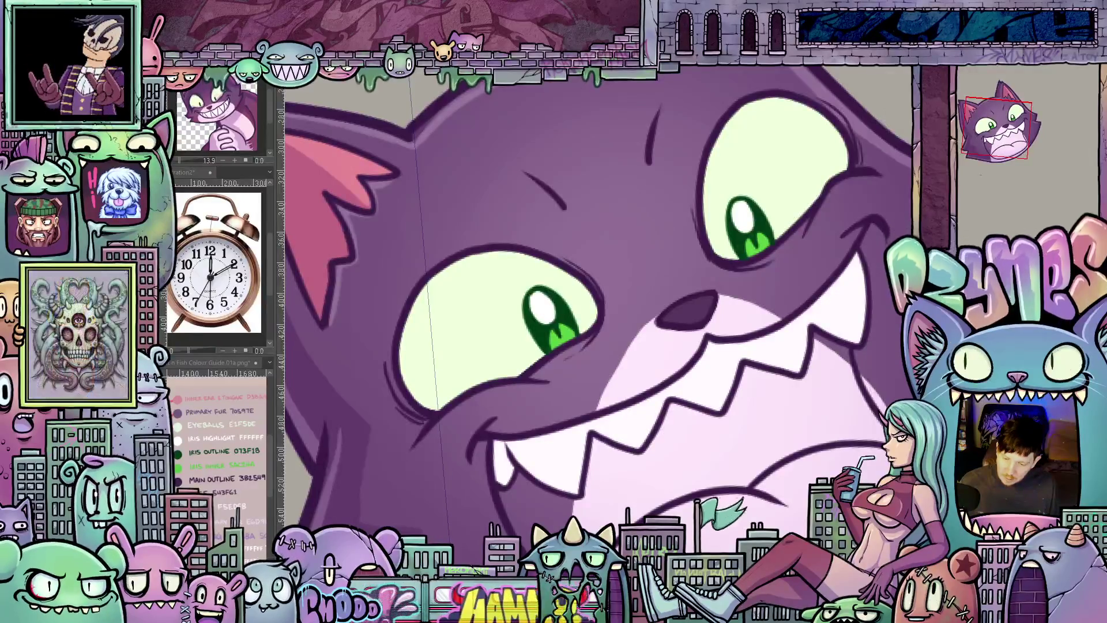
# - Fill the toothy grin's mouth interior with solid pink, then show the open-mouth laugh
pyautogui.hotkey('ctrl', 'Tab')
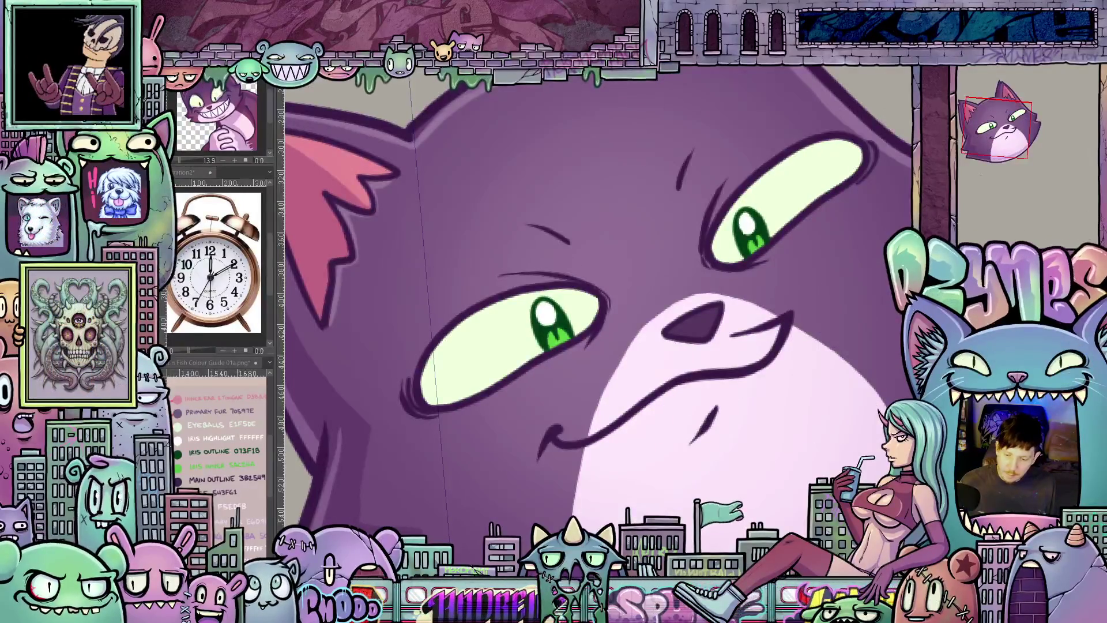
pyautogui.hotkey('ctrl', 'Tab')
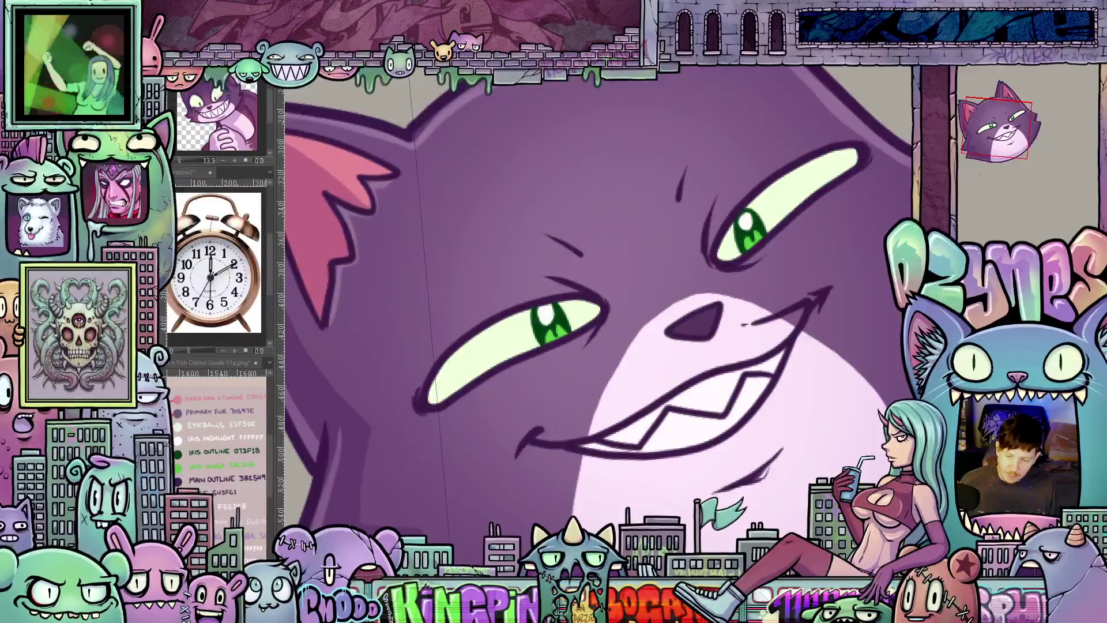
pyautogui.hotkey('ctrl', 'Tab')
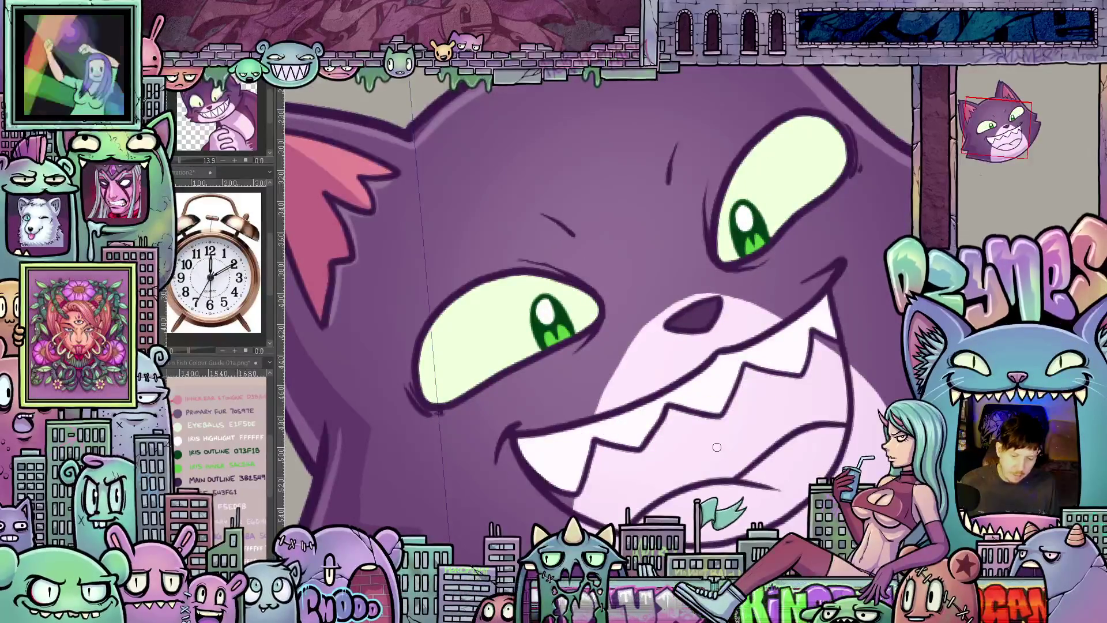
pyautogui.moveTo(723, 445); pyautogui.dragTo(718, 426)
pyautogui.click(178, 403)
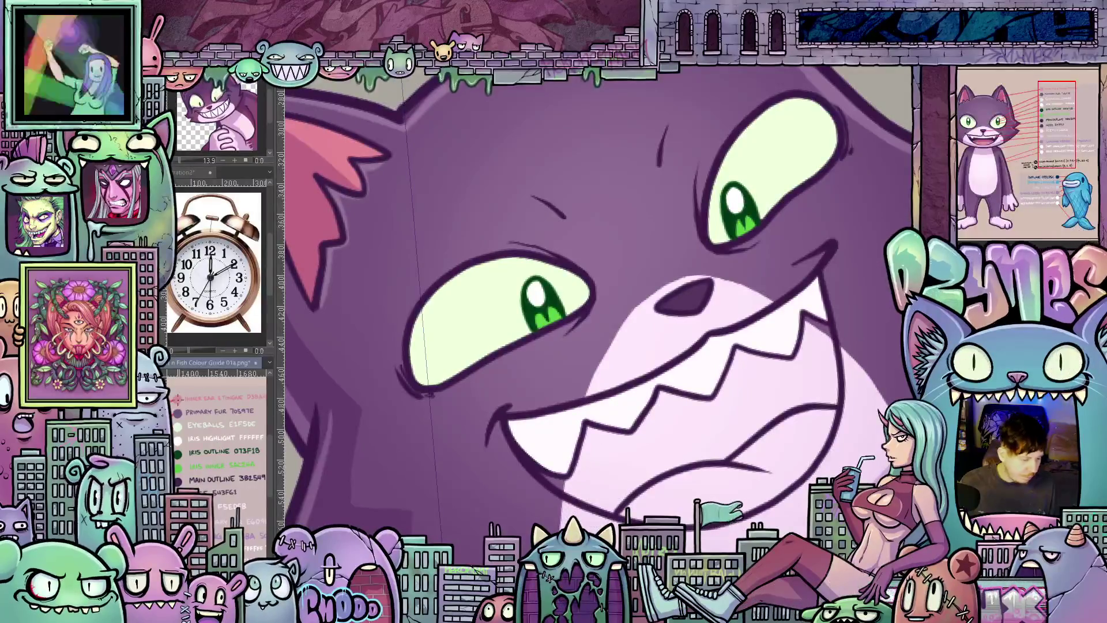
pyautogui.click(785, 451)
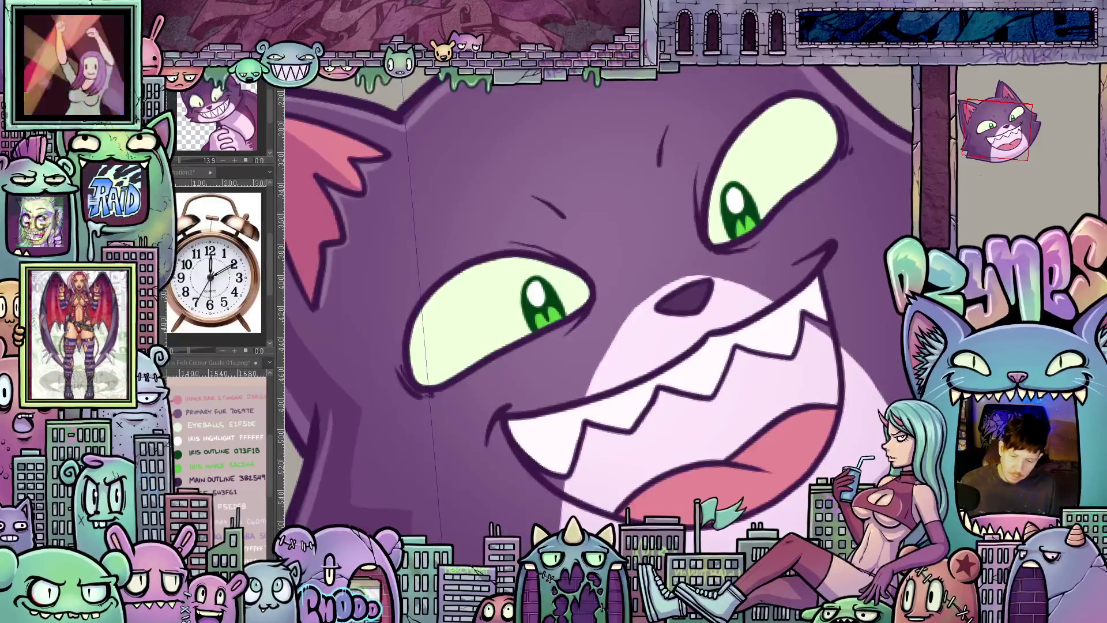
pyautogui.scroll(2, 683, 294)
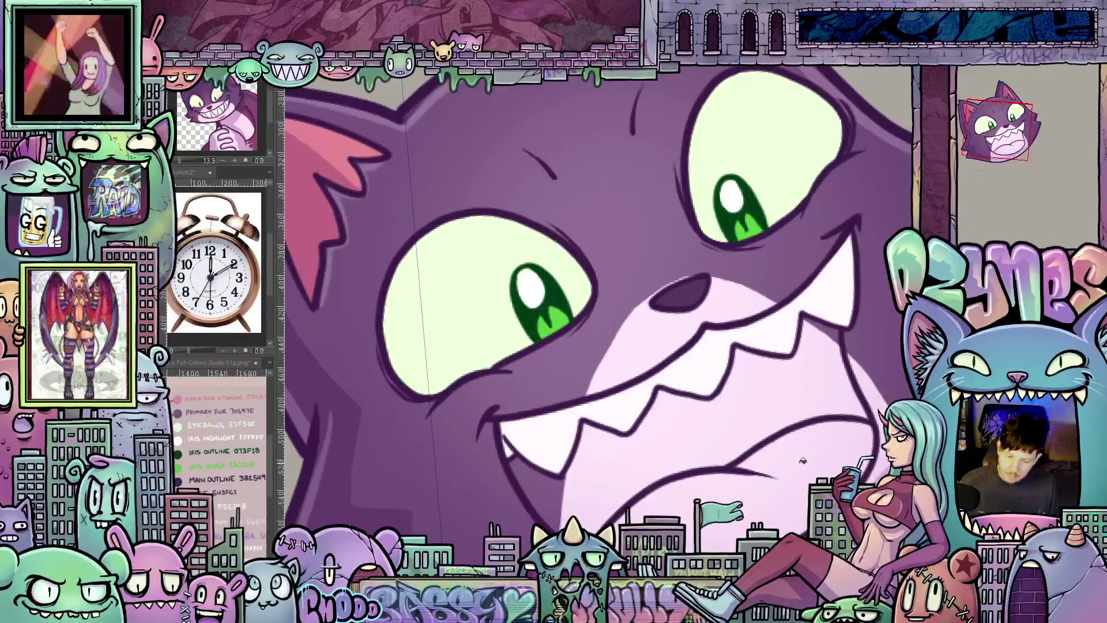
pyautogui.click(778, 468)
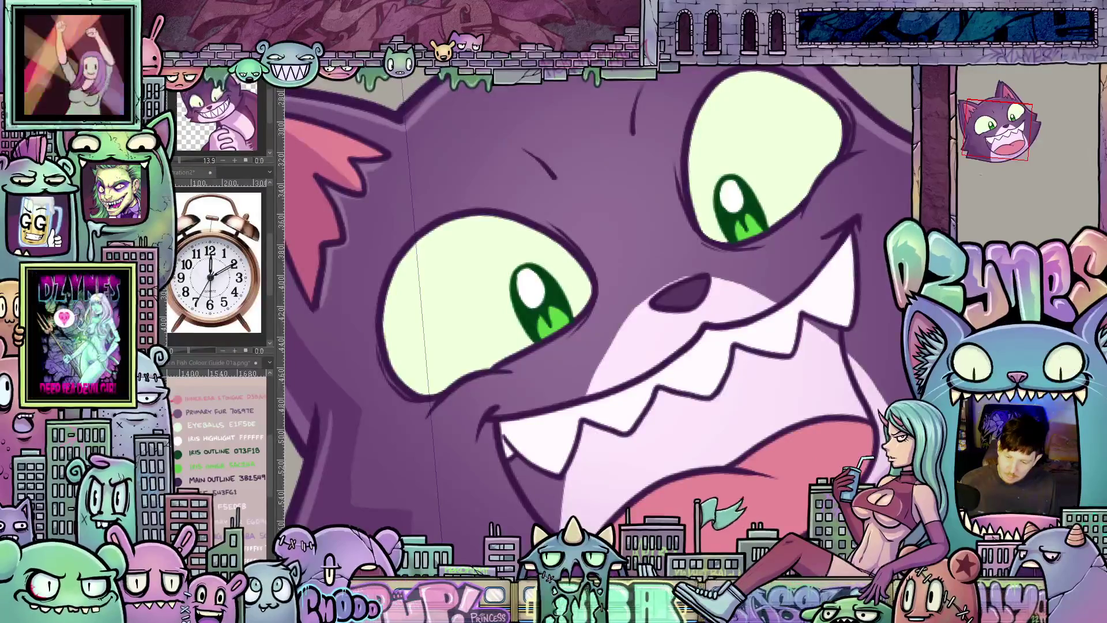
pyautogui.hotkey('ctrl', 'z')
pyautogui.hotkey('ctrl', 'y')
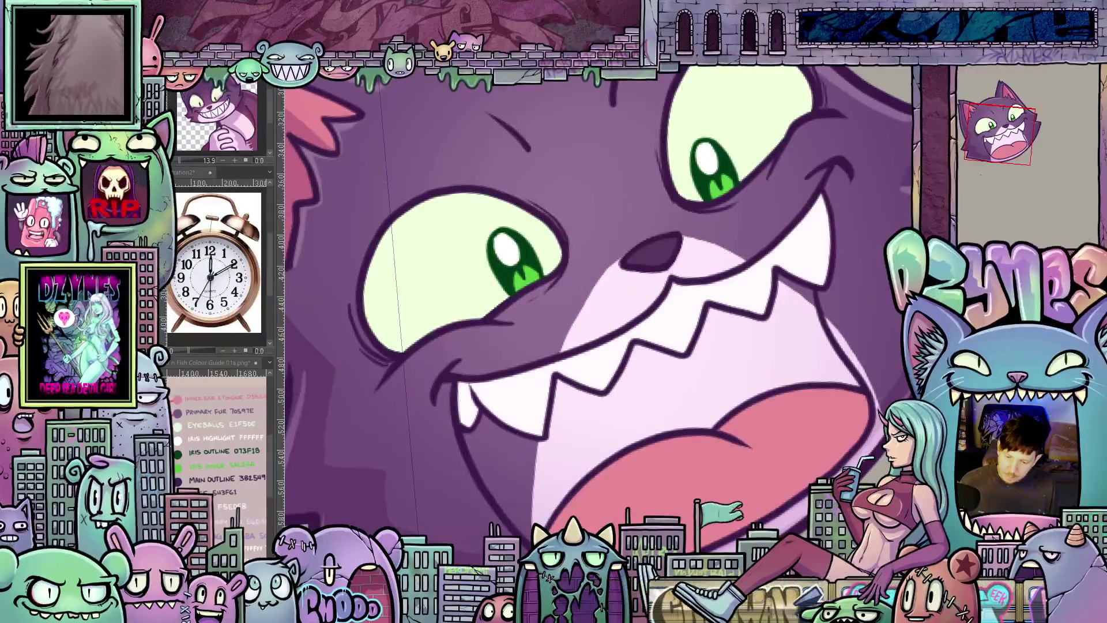
pyautogui.hotkey('ctrl', 'Tab')
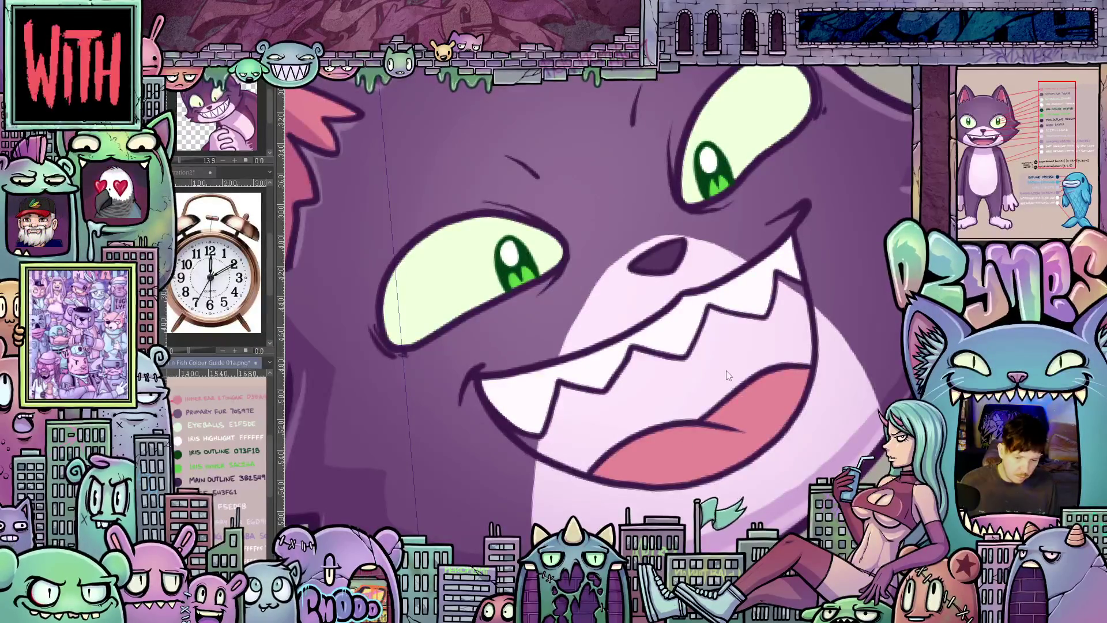
# - Fill the back of the laughing mouth dark purple and switch to the wider open mouth
pyautogui.click(738, 353)
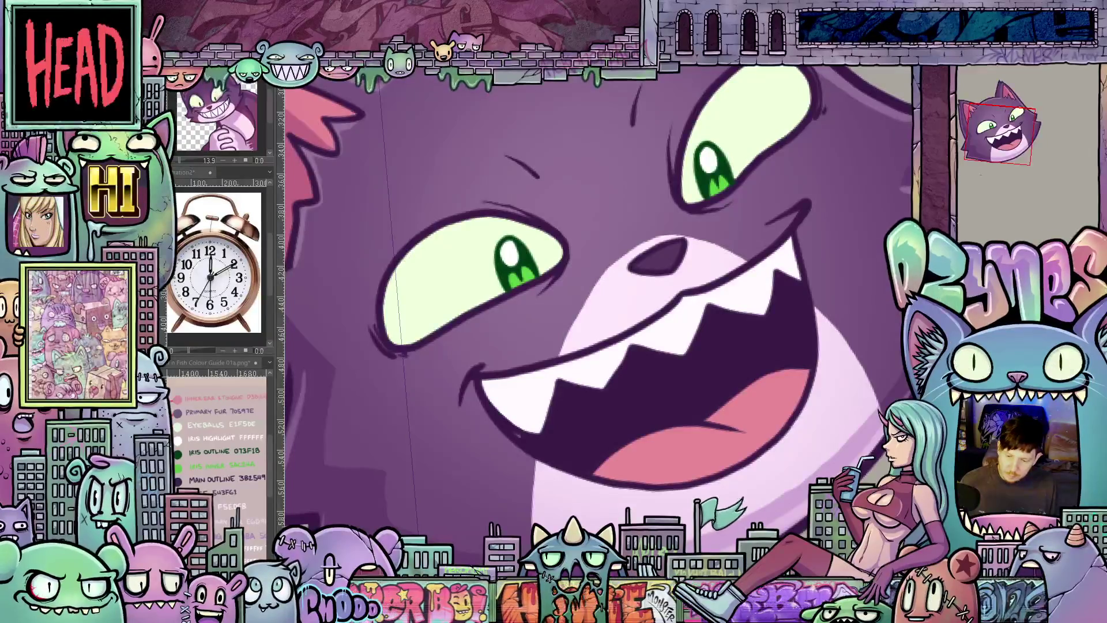
pyautogui.scroll(1, 739, 355)
pyautogui.scroll(1, 738, 356)
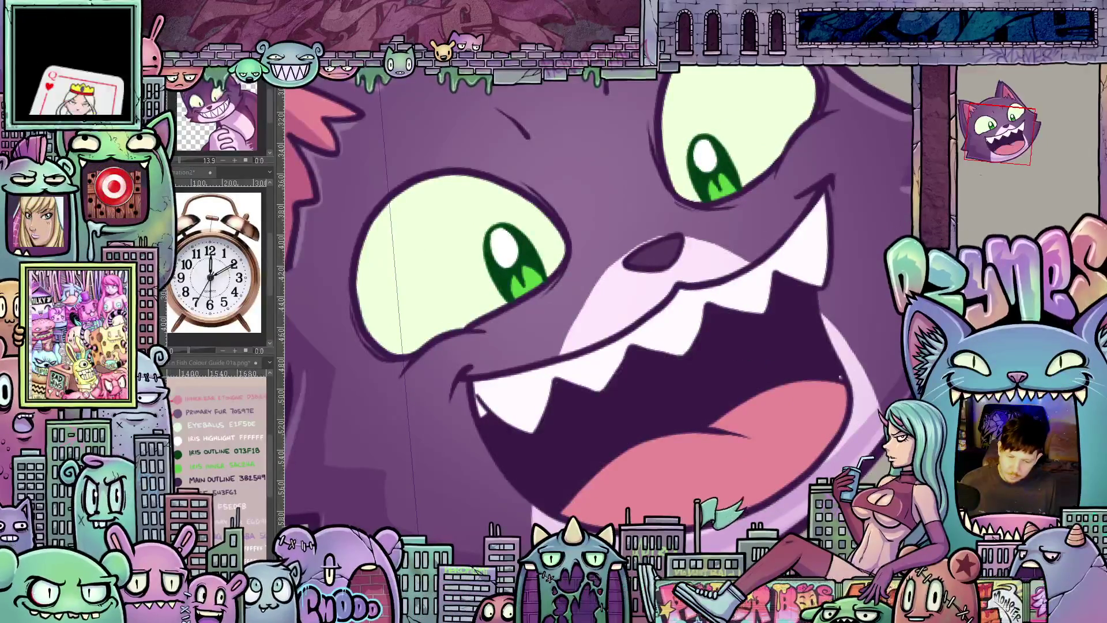
pyautogui.hotkey('ctrl', 'z')
pyautogui.hotkey('ctrl', 'z')
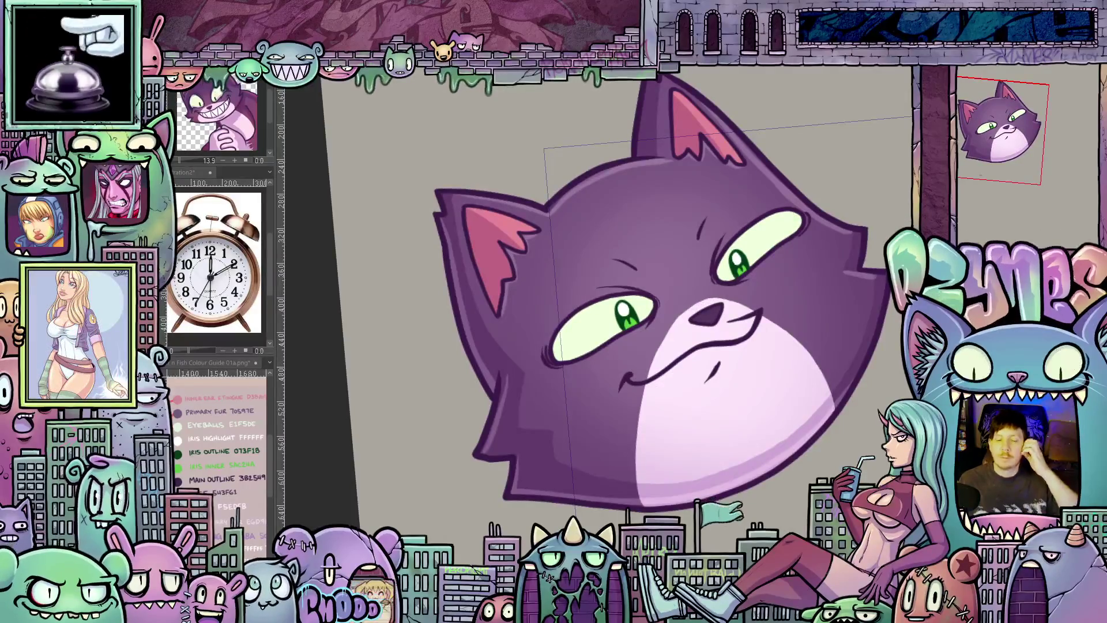
pyautogui.scroll(-5, 754, 273)
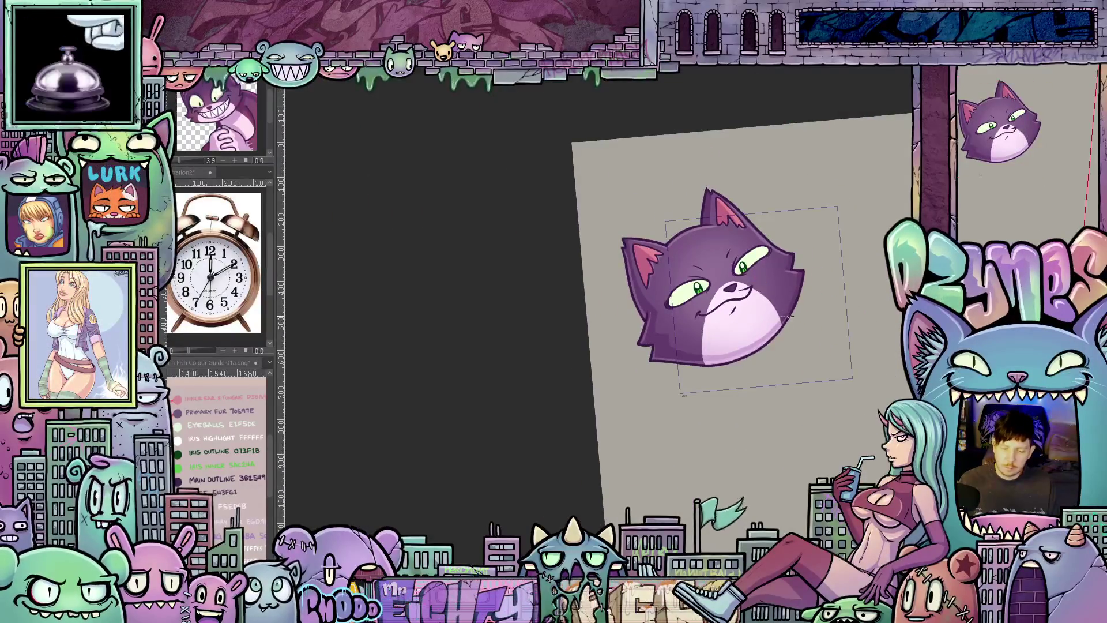
pyautogui.scroll(2, 755, 273)
pyautogui.scroll(2, 755, 274)
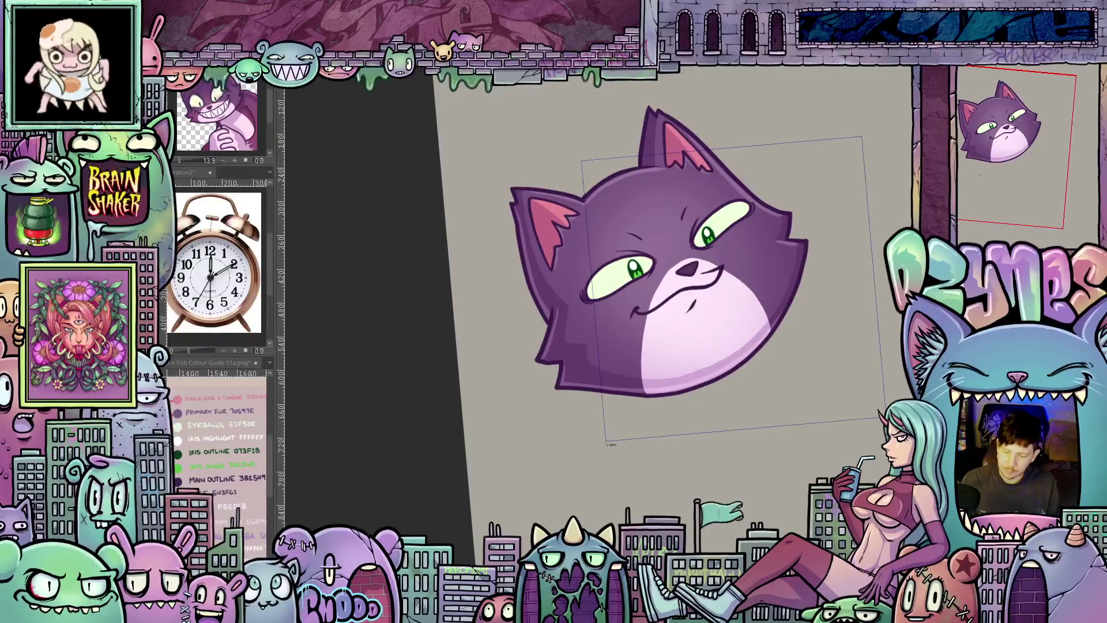
pyautogui.scroll(2, 688, 238)
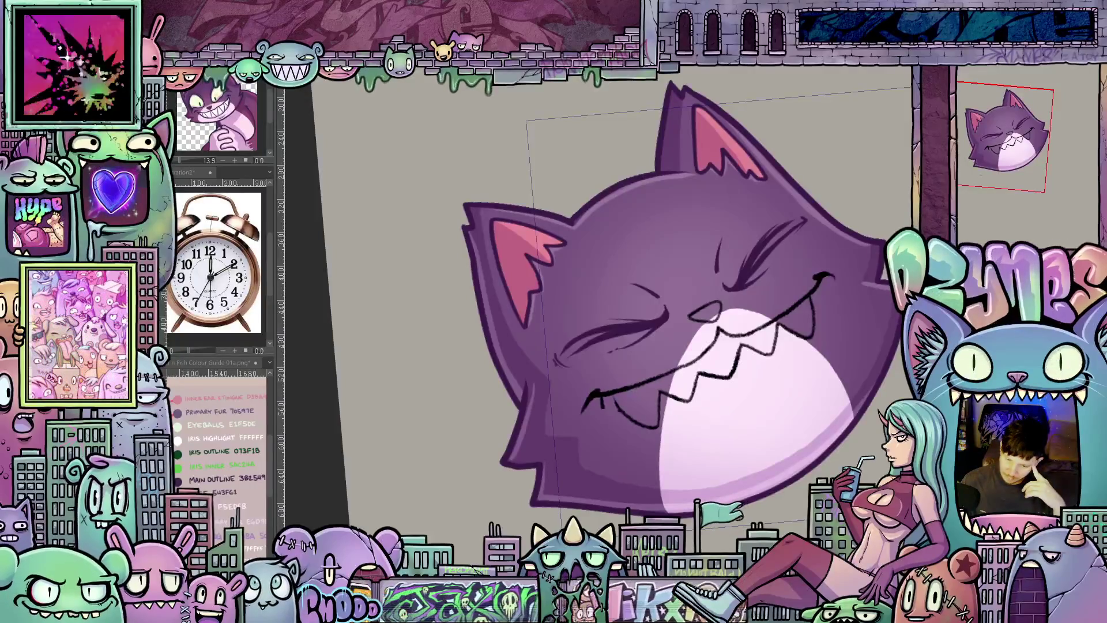
pyautogui.click(967, 68)
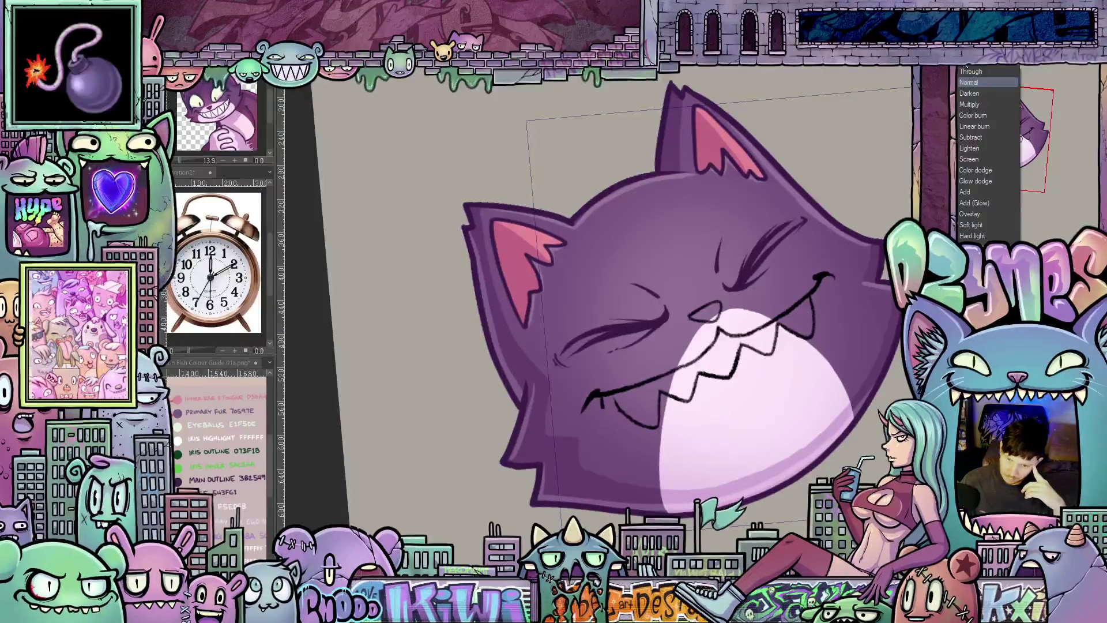
pyautogui.click(967, 70)
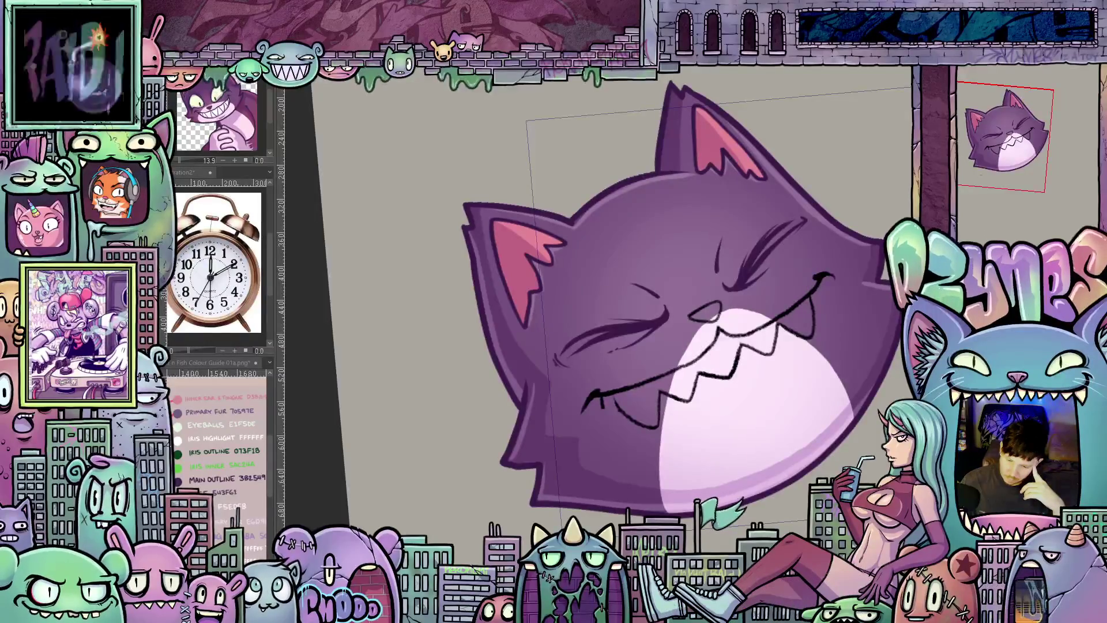
pyautogui.click(987, 73)
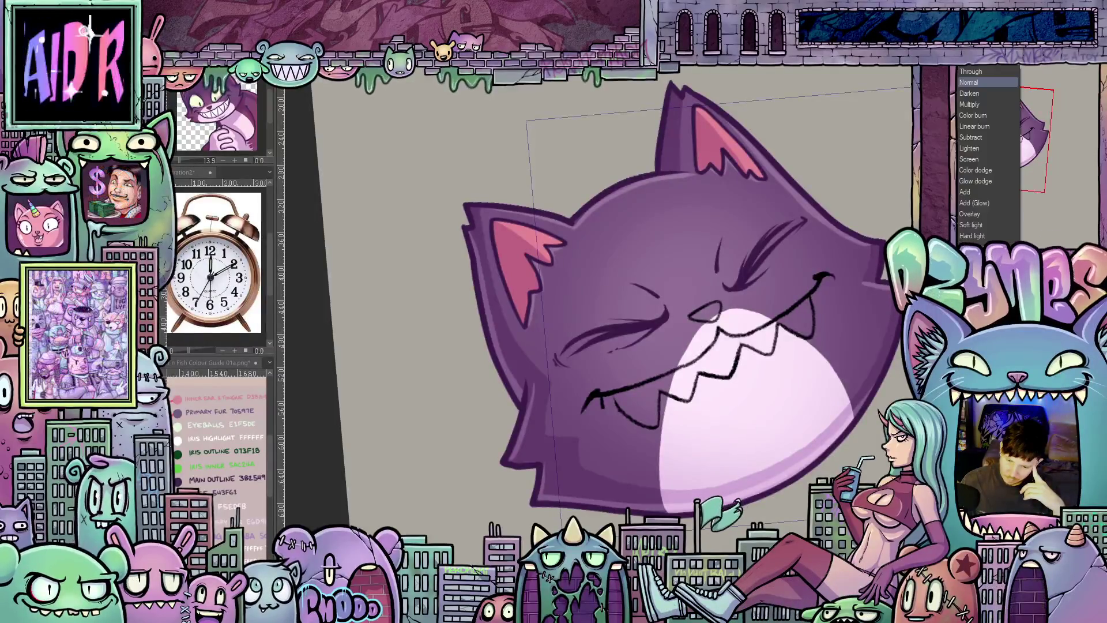
pyautogui.click(986, 74)
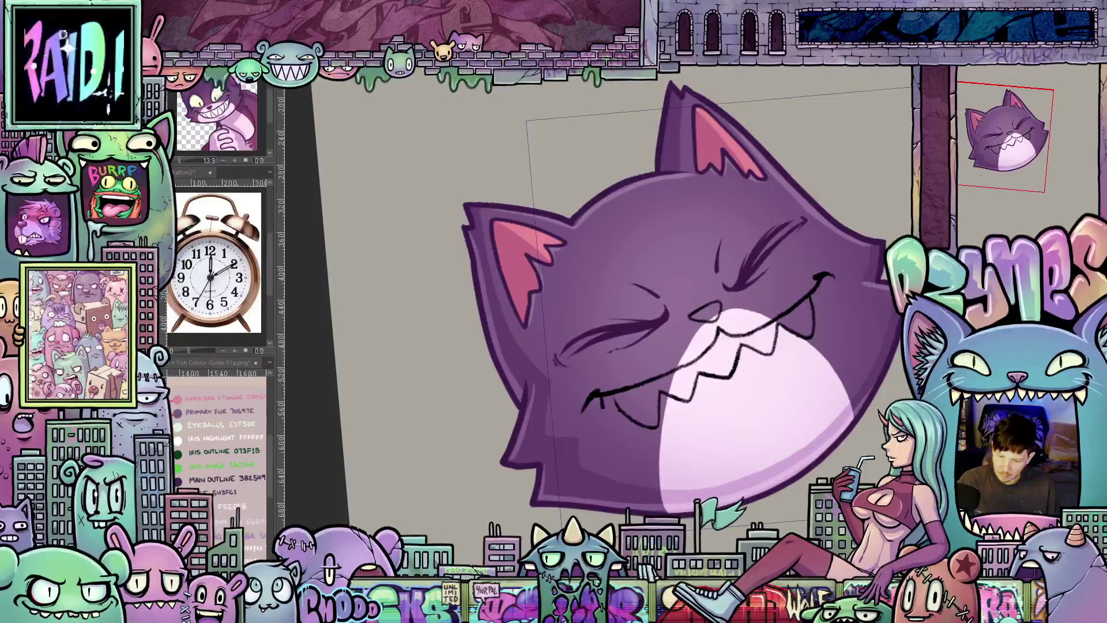
pyautogui.hotkey('ctrl', 'Tab')
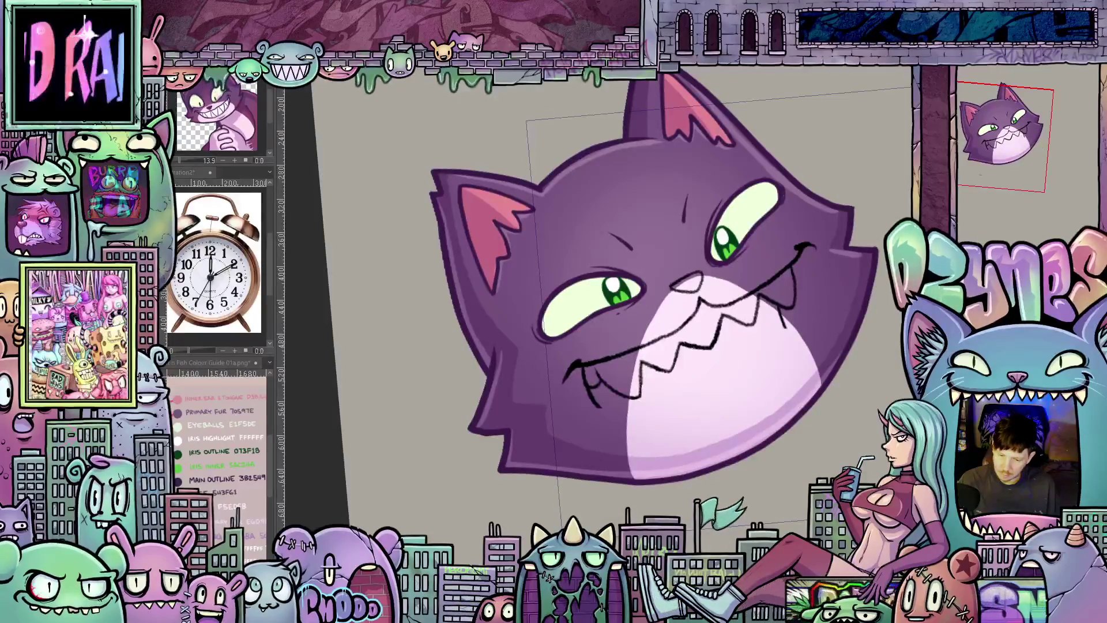
# - Cycle through the laugh, toothy grin and narrowed-eye smirk, ending on the closed-mouth smirk
pyautogui.hotkey('ctrl', 'Tab')
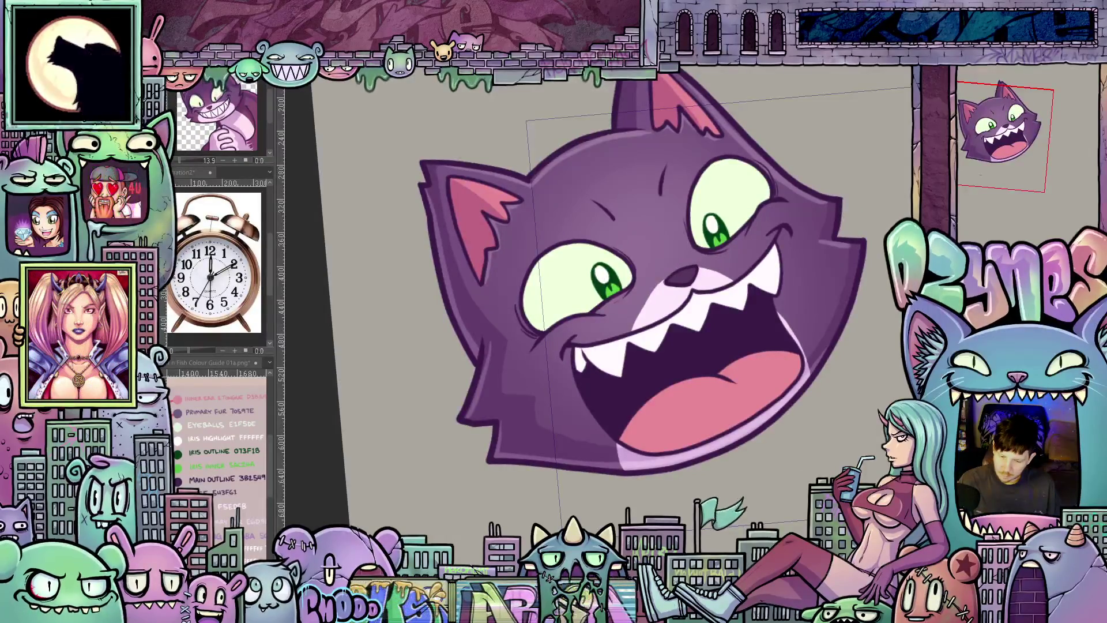
pyautogui.hotkey('ctrl', 'Tab')
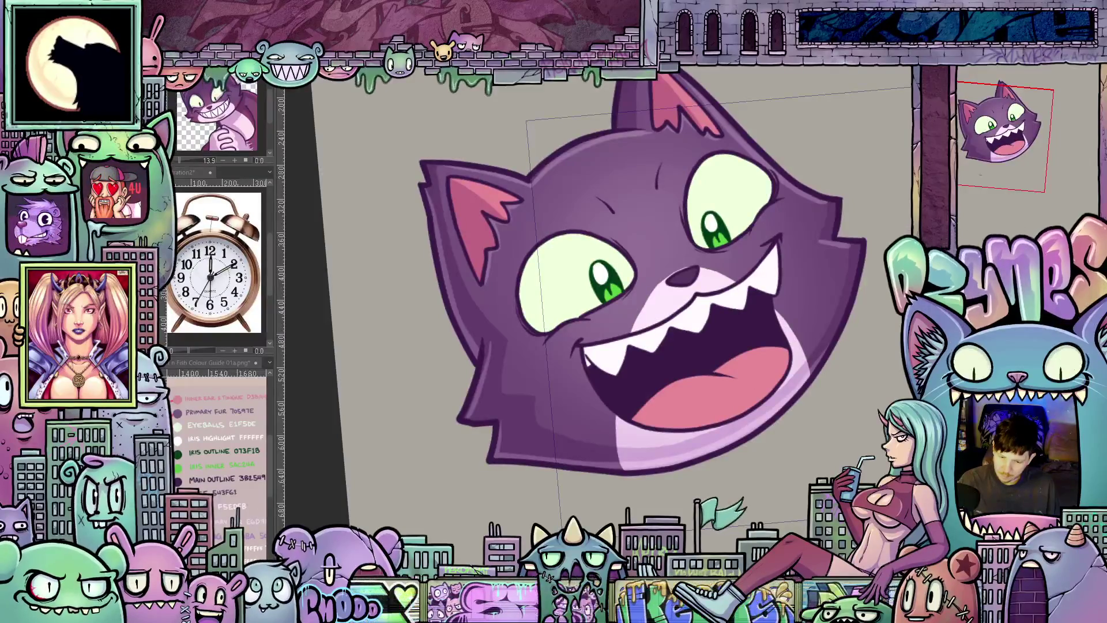
pyautogui.hotkey('ctrl', 'Tab')
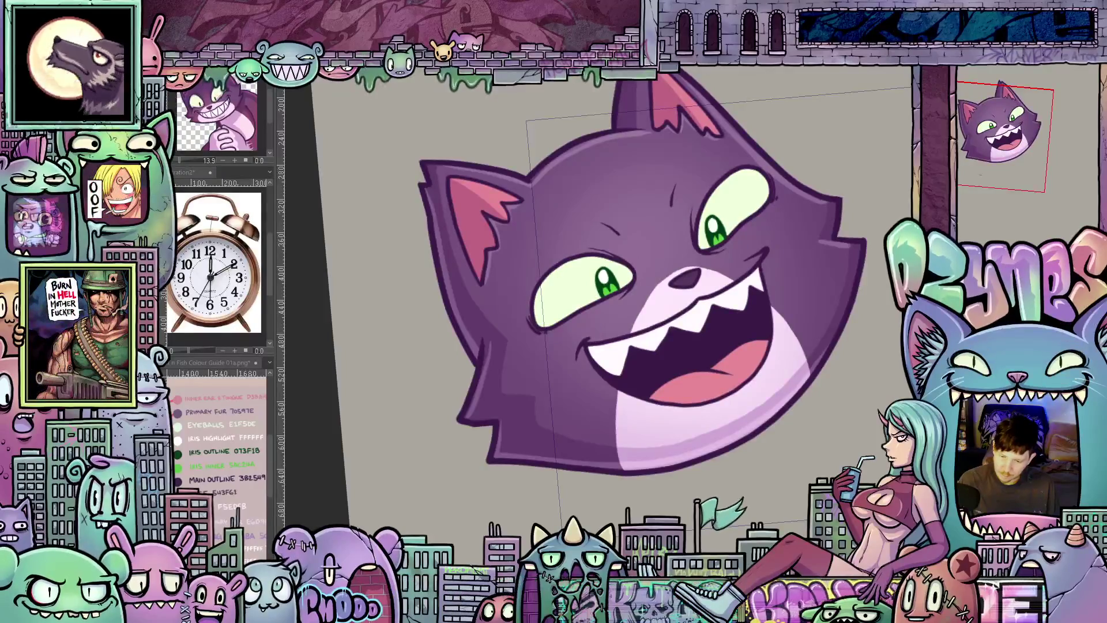
pyautogui.hotkey('ctrl', 'Tab')
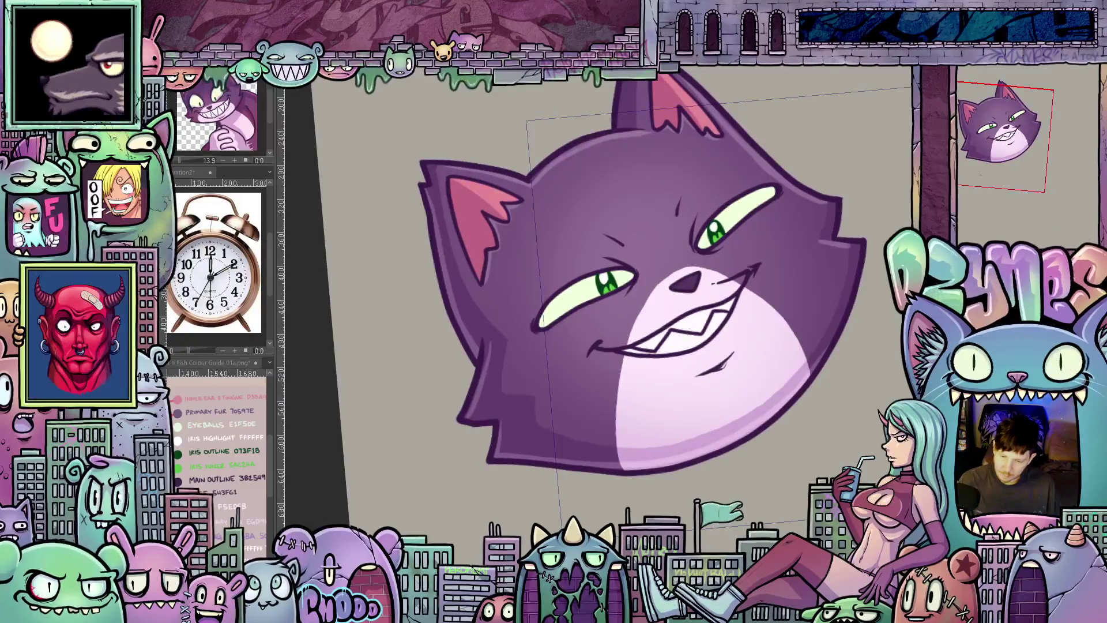
pyautogui.hotkey('ctrl', 'Tab')
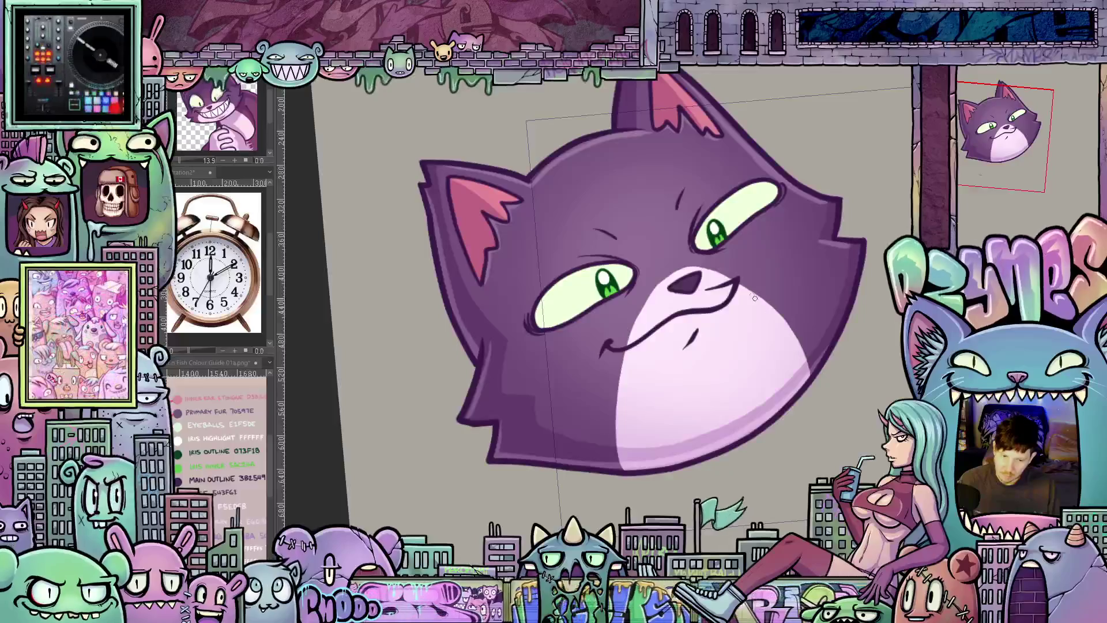
pyautogui.scroll(2, 724, 245)
pyautogui.scroll(1, 724, 244)
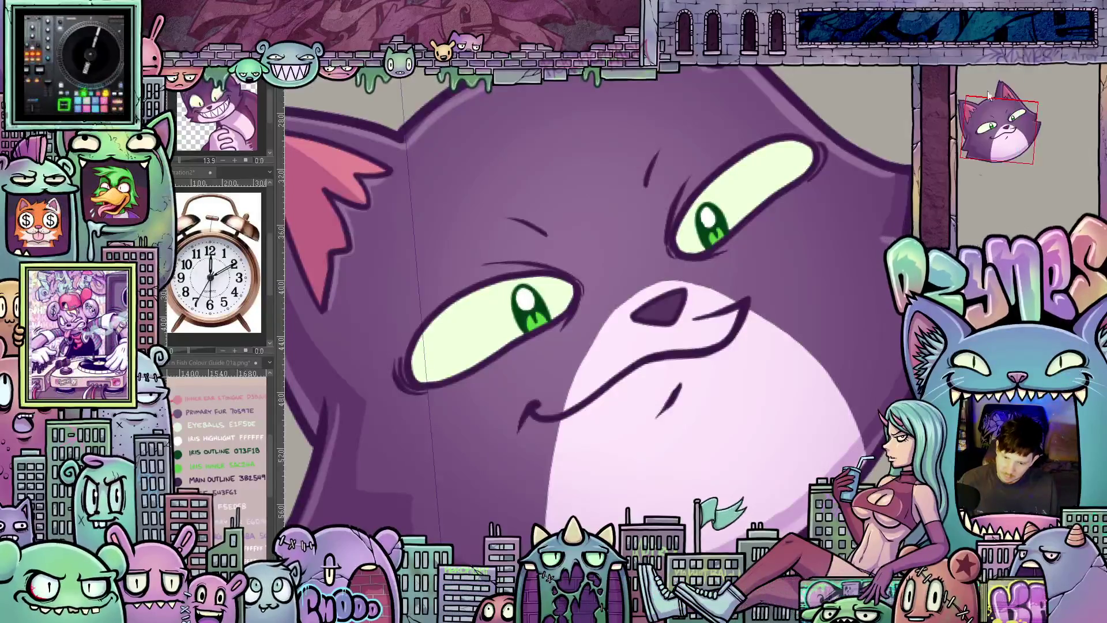
# - Step back through the grin, laugh, sketch-mouth and closed-eye variants, leaving blending mode unchanged
pyautogui.hotkey('ctrl', 'z')
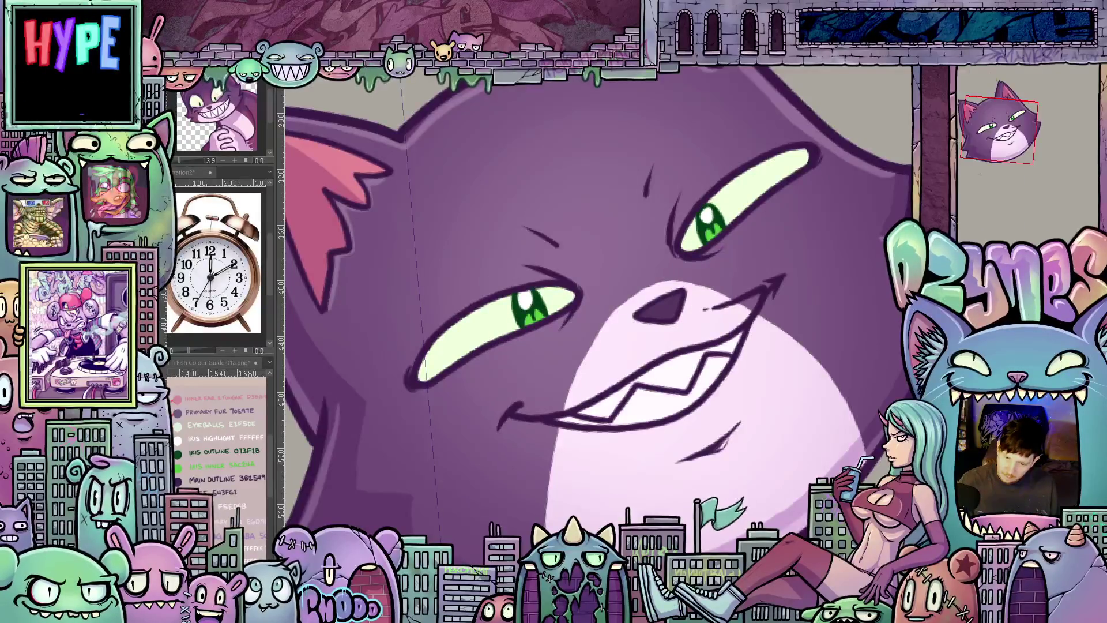
pyautogui.hotkey('ctrl', 'z')
pyautogui.click(996, 80)
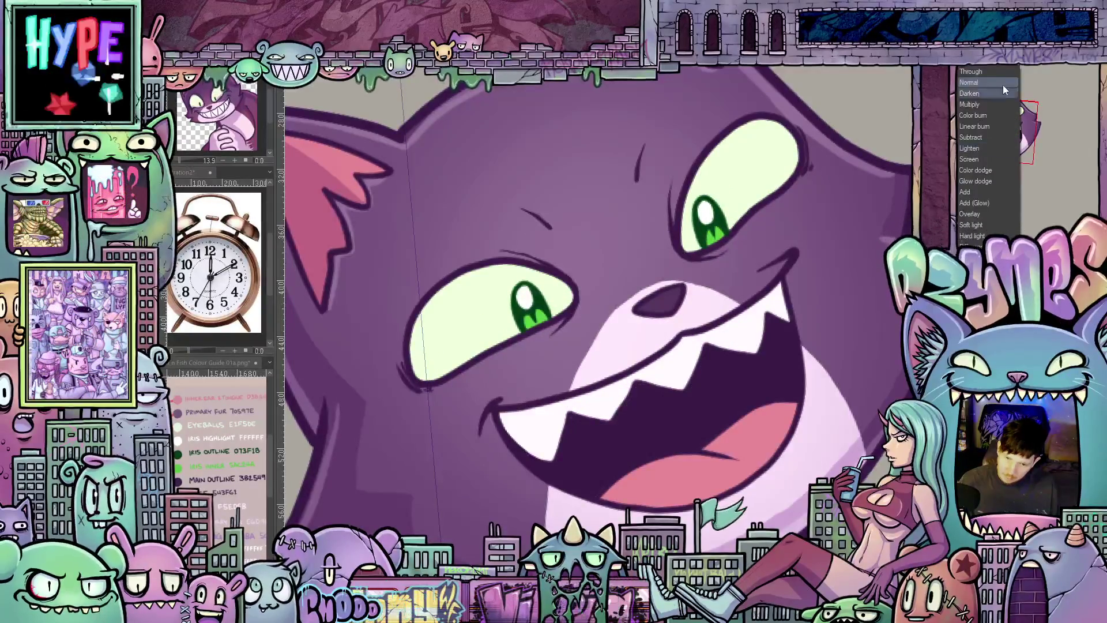
pyautogui.click(996, 81)
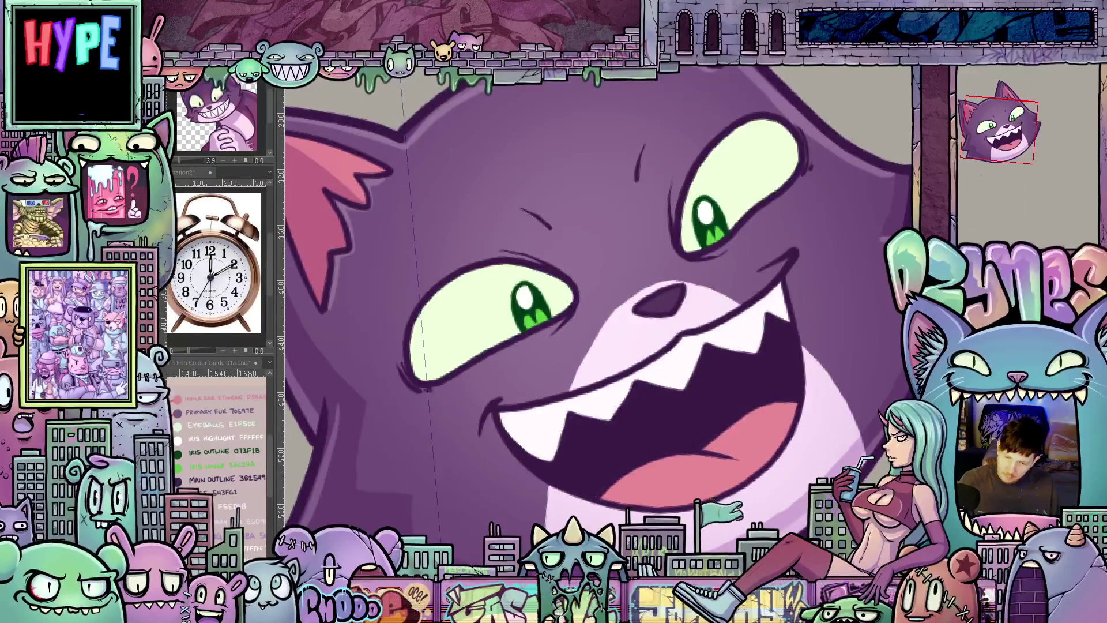
pyautogui.hotkey('ctrl', 'z')
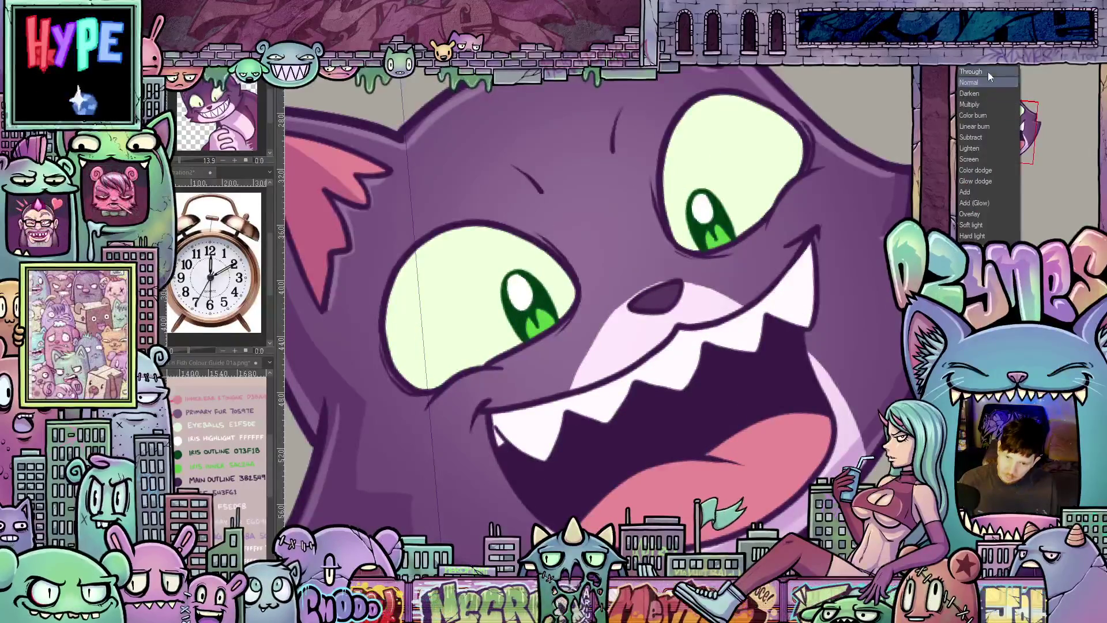
pyautogui.hotkey('ctrl', 'z')
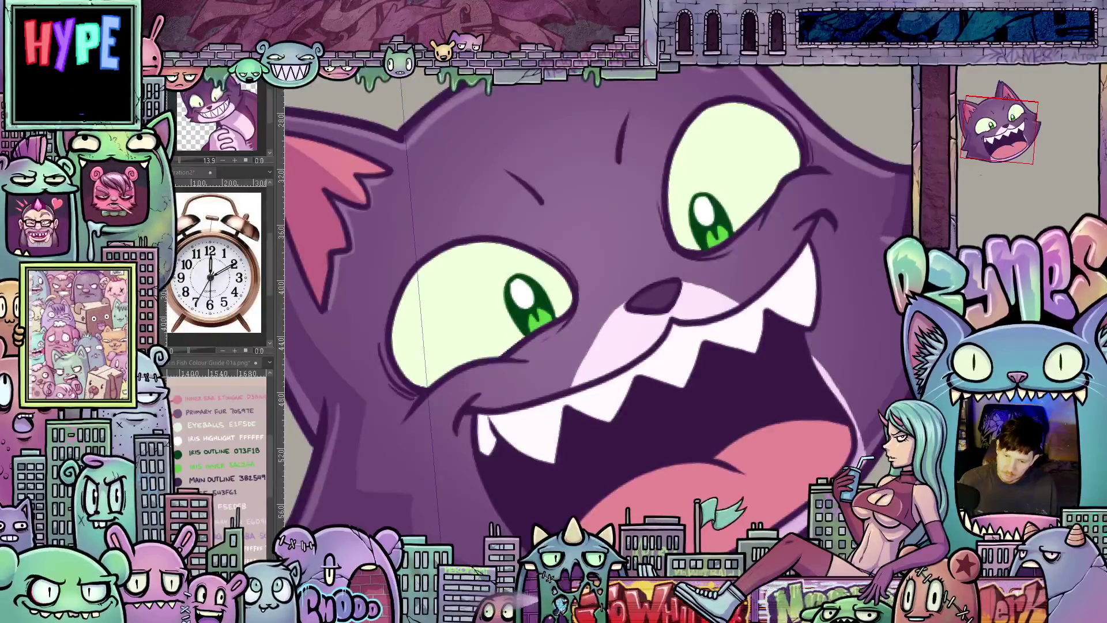
pyautogui.click(997, 81)
pyautogui.click(977, 82)
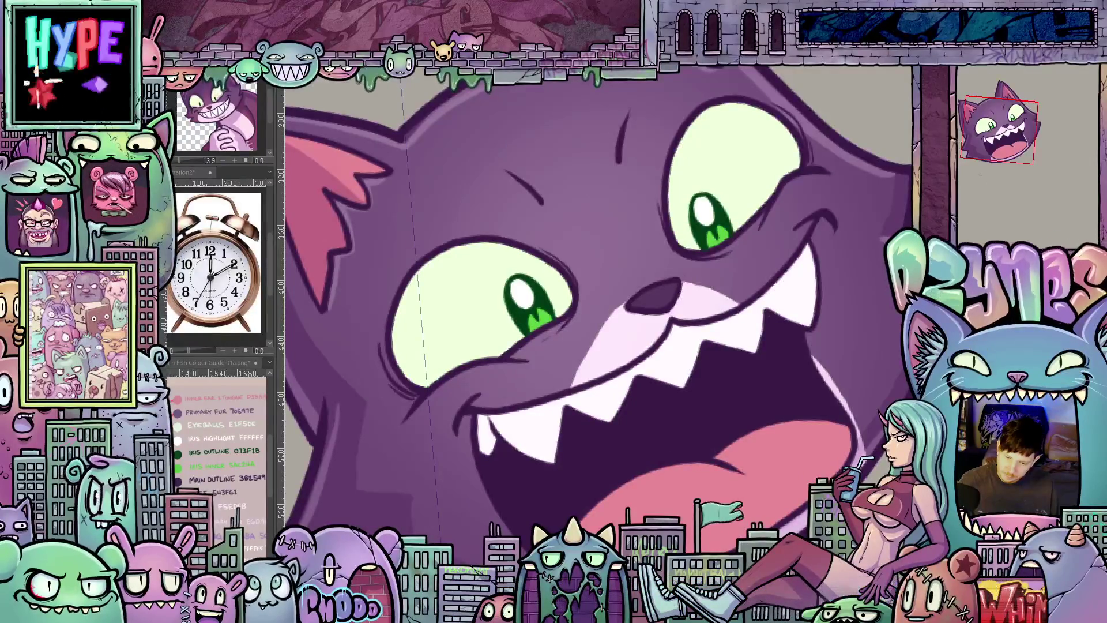
pyautogui.hotkey('ctrl', 'z')
pyautogui.click(977, 81)
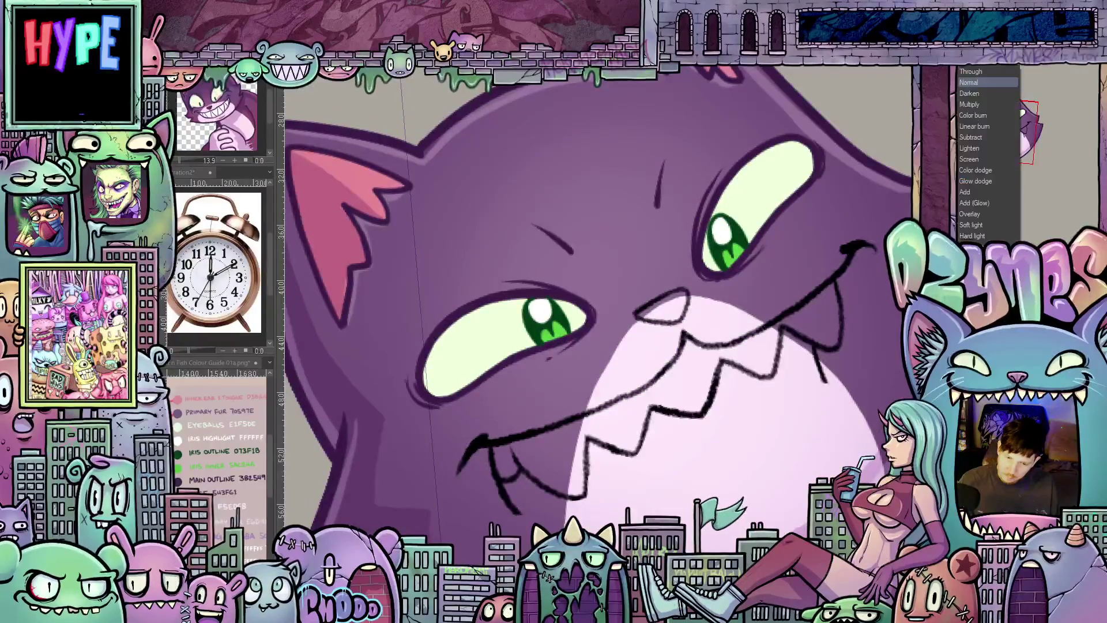
pyautogui.click(975, 113)
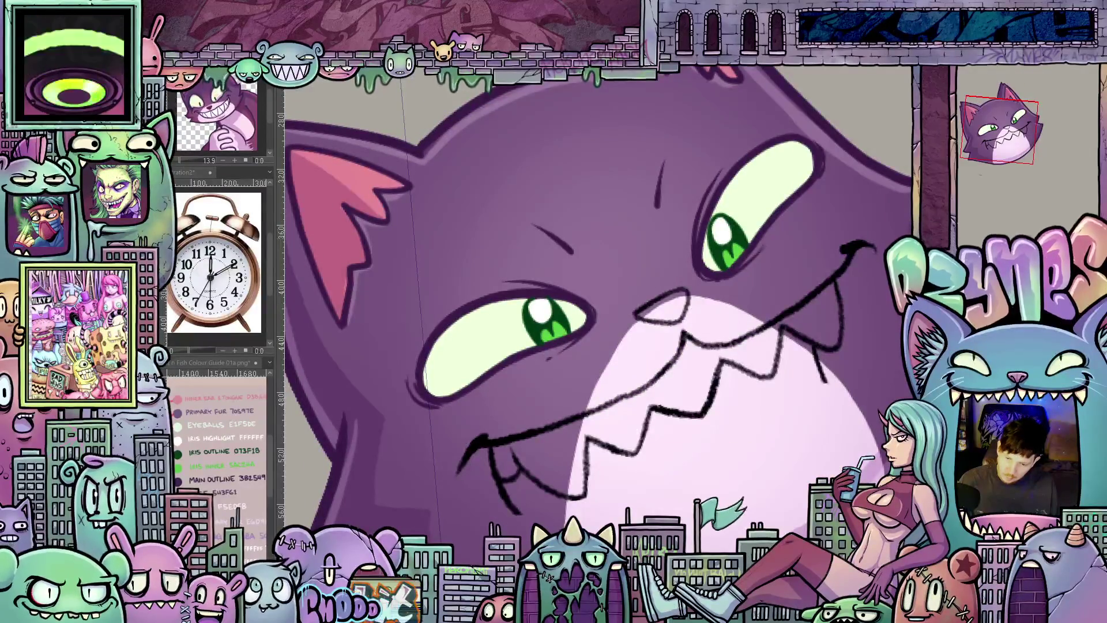
pyautogui.hotkey('ctrl', 'z')
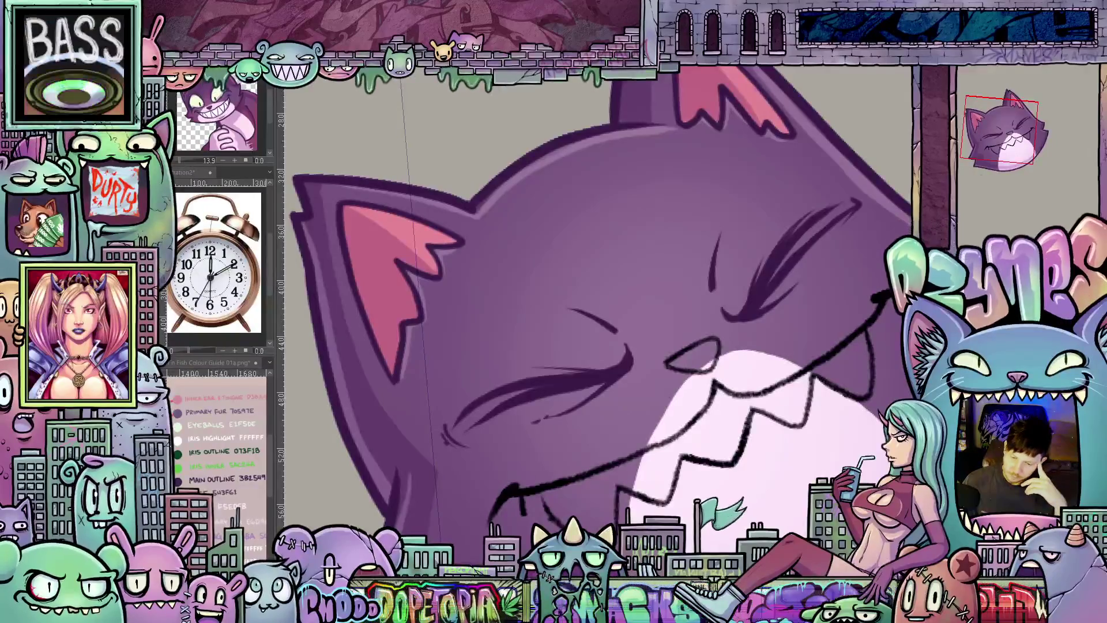
# - Bring back the wide-eyed open-mouth laugh, then show the narrowed-eye expression
pyautogui.hotkey('ctrl', 'y')
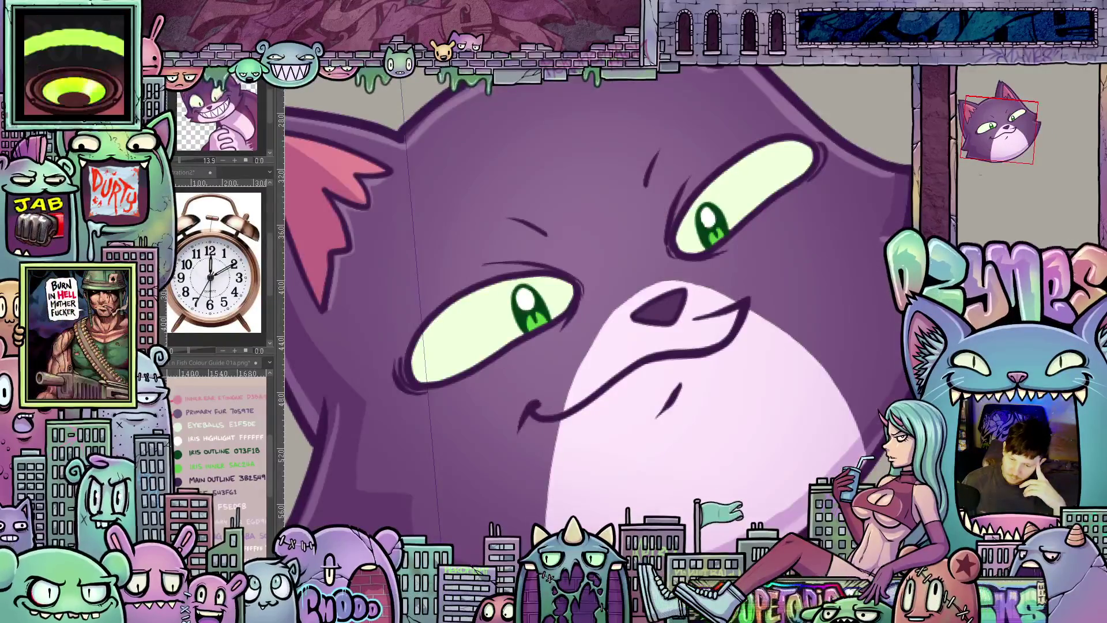
pyautogui.hotkey('ctrl', 'y')
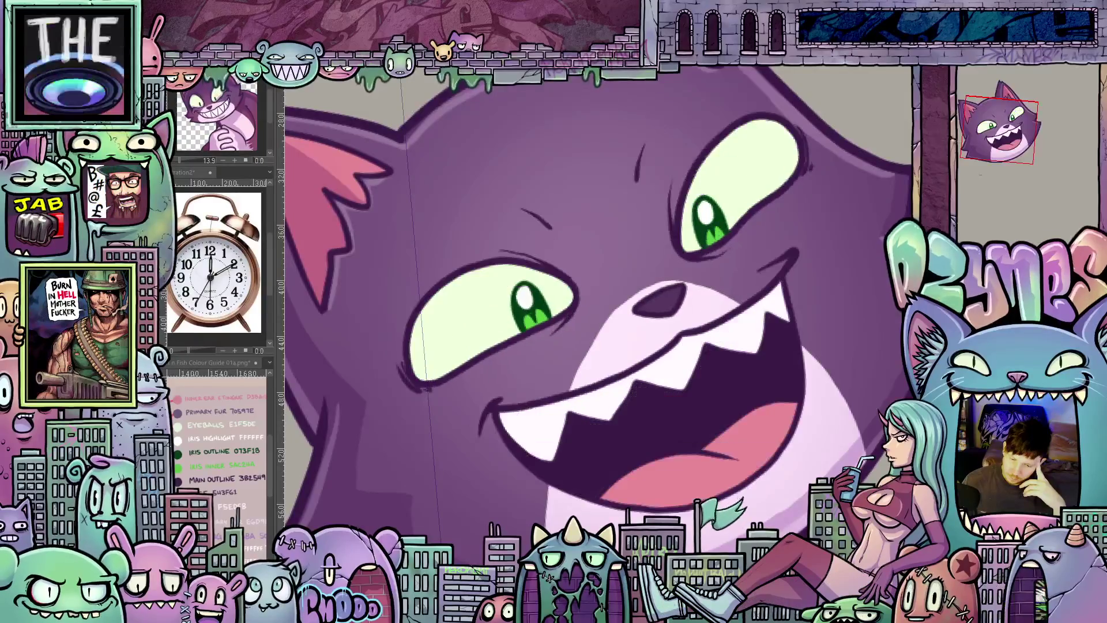
pyautogui.hotkey('ctrl', 'y')
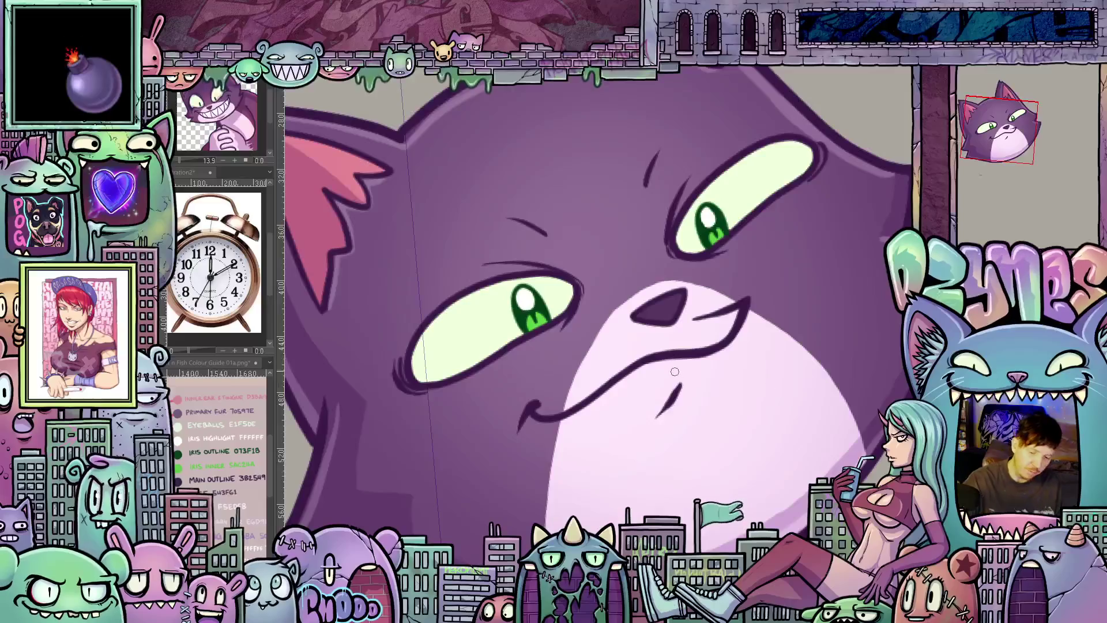
pyautogui.moveTo(698, 417); pyautogui.dragTo(660, 433)
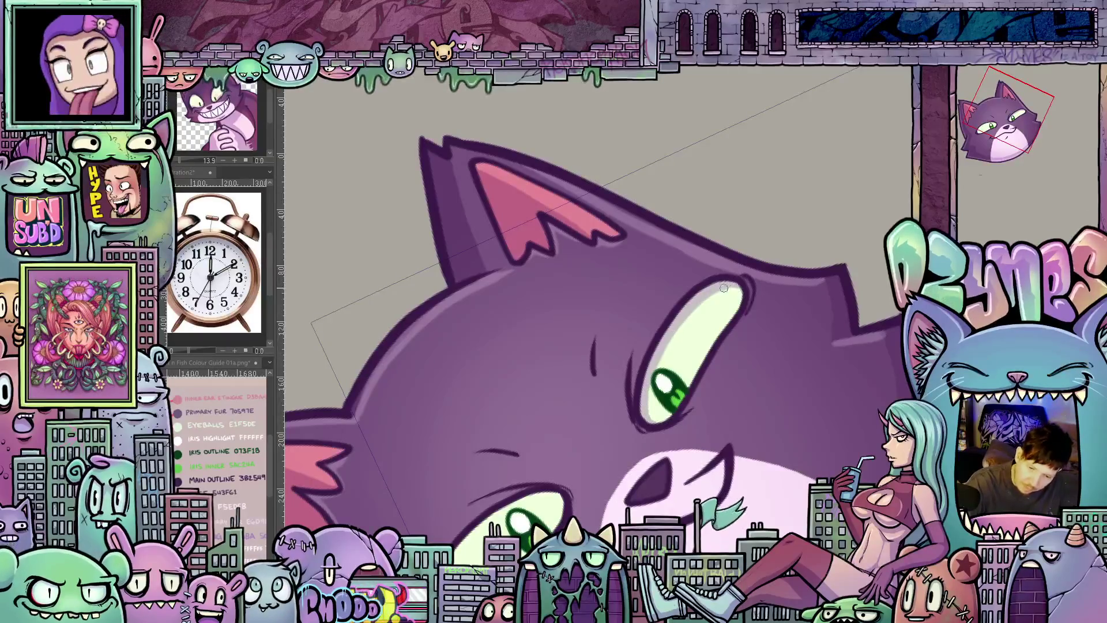
pyautogui.moveTo(740, 317); pyautogui.dragTo(718, 292)
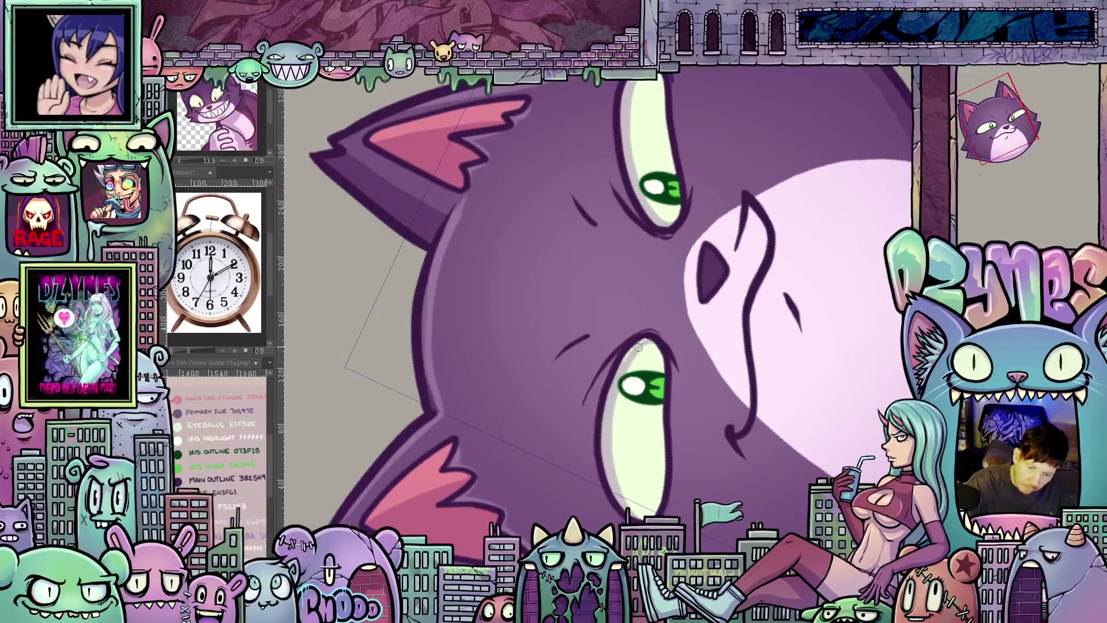
pyautogui.moveTo(657, 340); pyautogui.dragTo(677, 448)
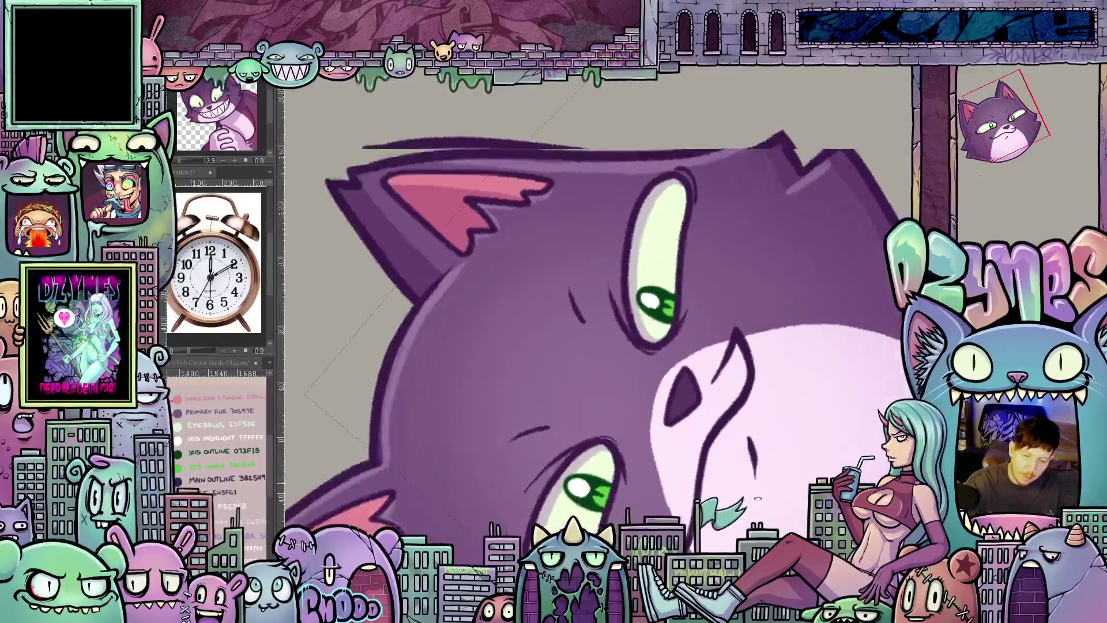
pyautogui.moveTo(655, 388); pyautogui.dragTo(491, 503)
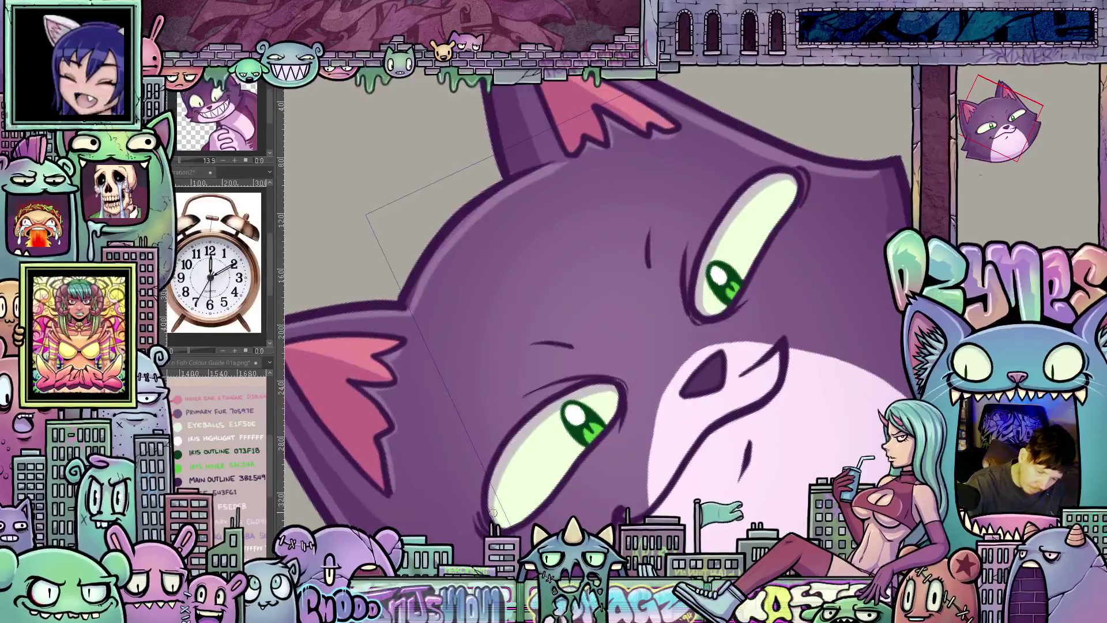
pyautogui.moveTo(597, 406); pyautogui.dragTo(648, 381)
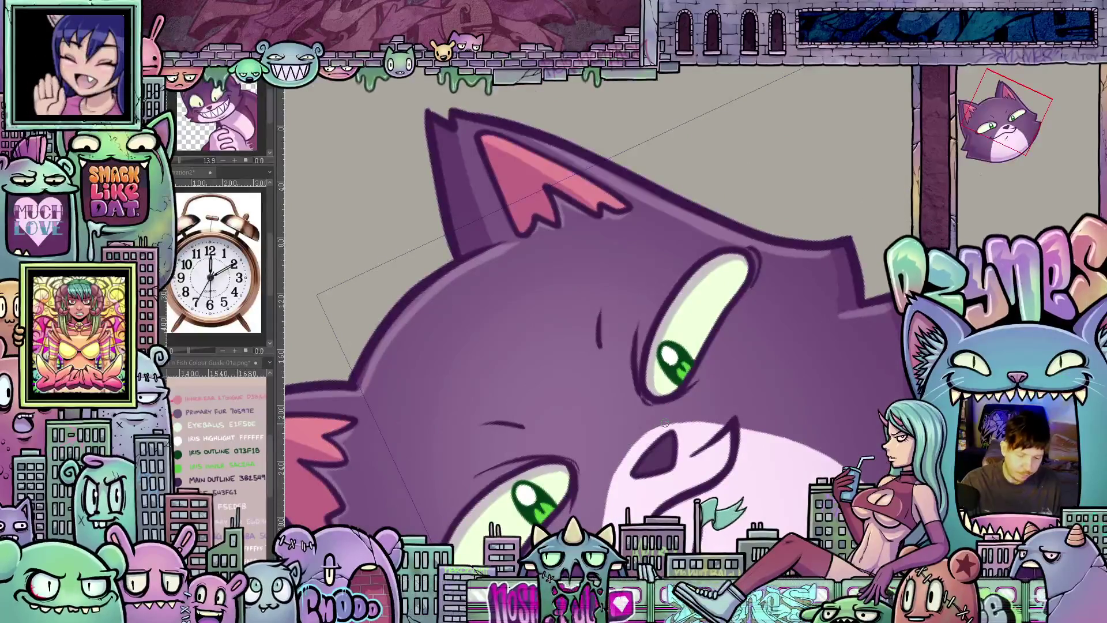
pyautogui.hotkey('ctrl', 'z')
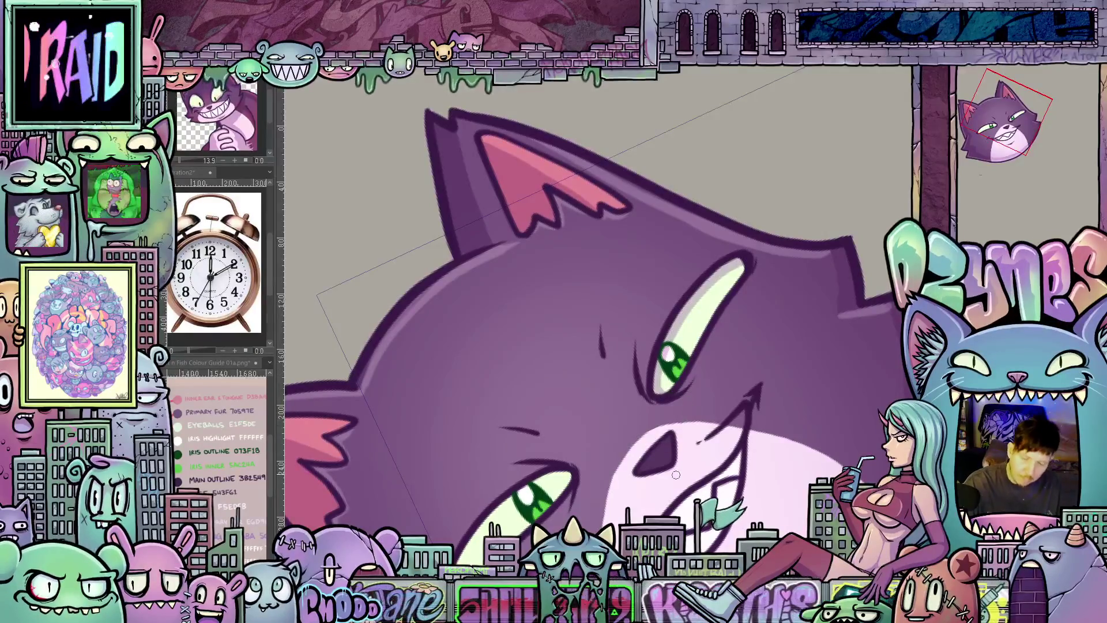
pyautogui.moveTo(670, 391); pyautogui.dragTo(717, 325)
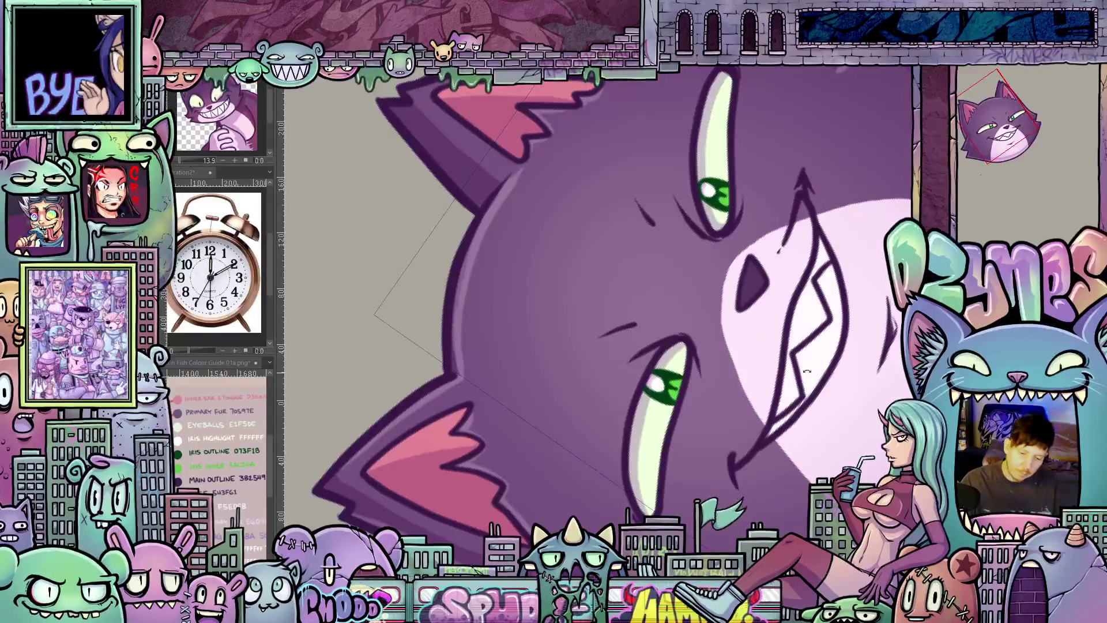
# - Straighten the view and show the wide-eyed toothy grin layer set
pyautogui.moveTo(710, 193)
pyautogui.mouseDown()
pyautogui.moveTo(762, 459)
pyautogui.moveTo(765, 355)
pyautogui.mouseUp()
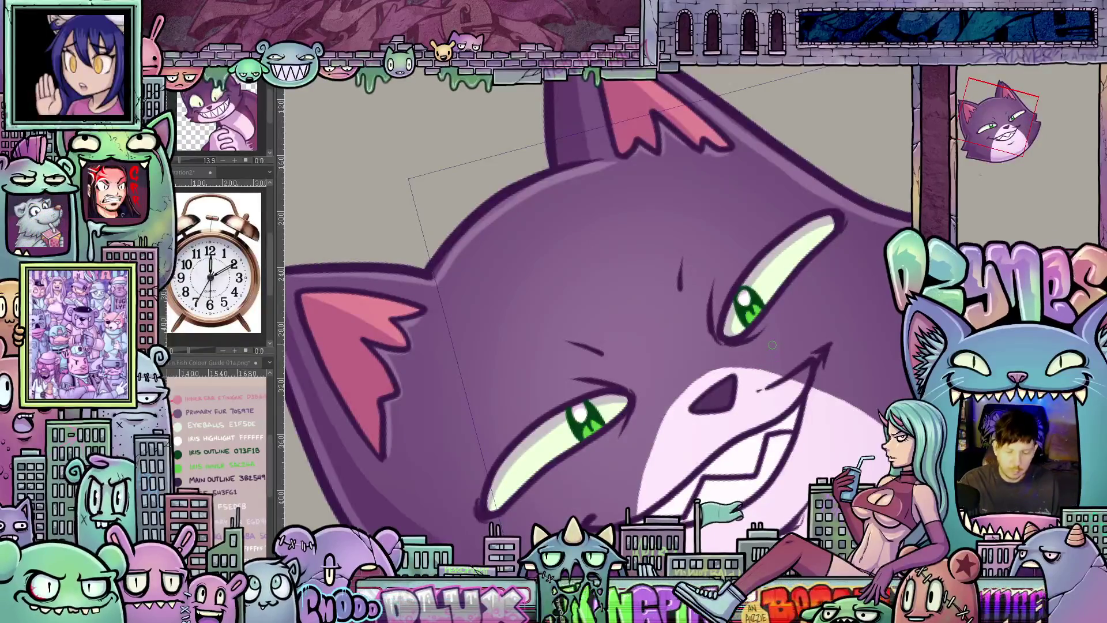
pyautogui.hotkey('ctrl', 'z')
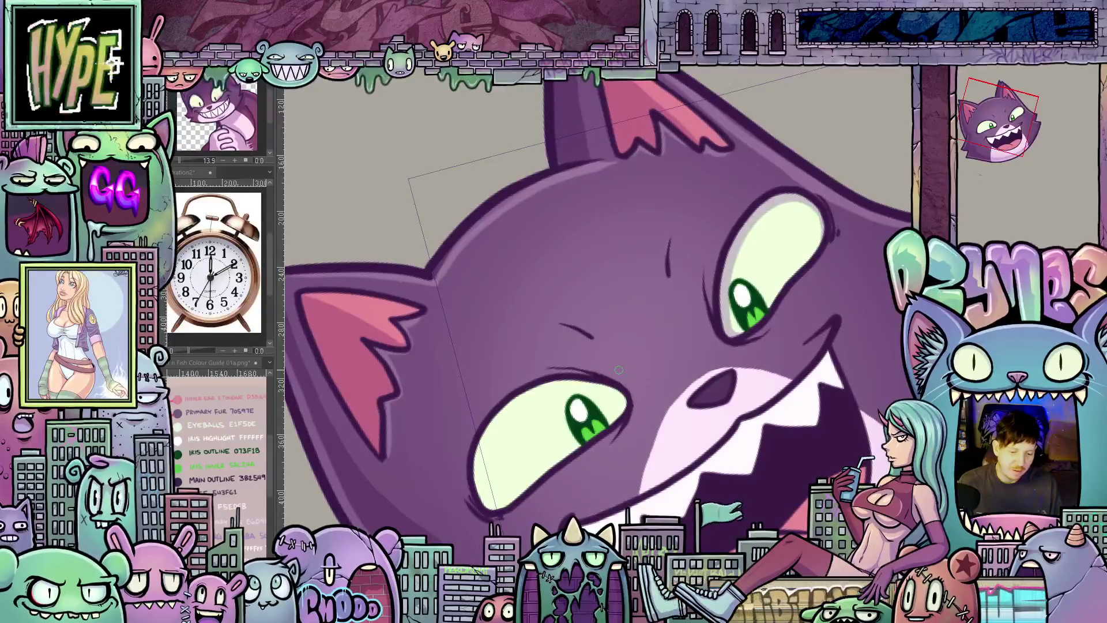
# - Show the version with much larger, rounder eye whites on the upright cat face
pyautogui.moveTo(619, 369)
pyautogui.mouseDown()
pyautogui.moveTo(808, 400)
pyautogui.moveTo(755, 486)
pyautogui.moveTo(785, 468)
pyautogui.moveTo(655, 315)
pyautogui.mouseUp()
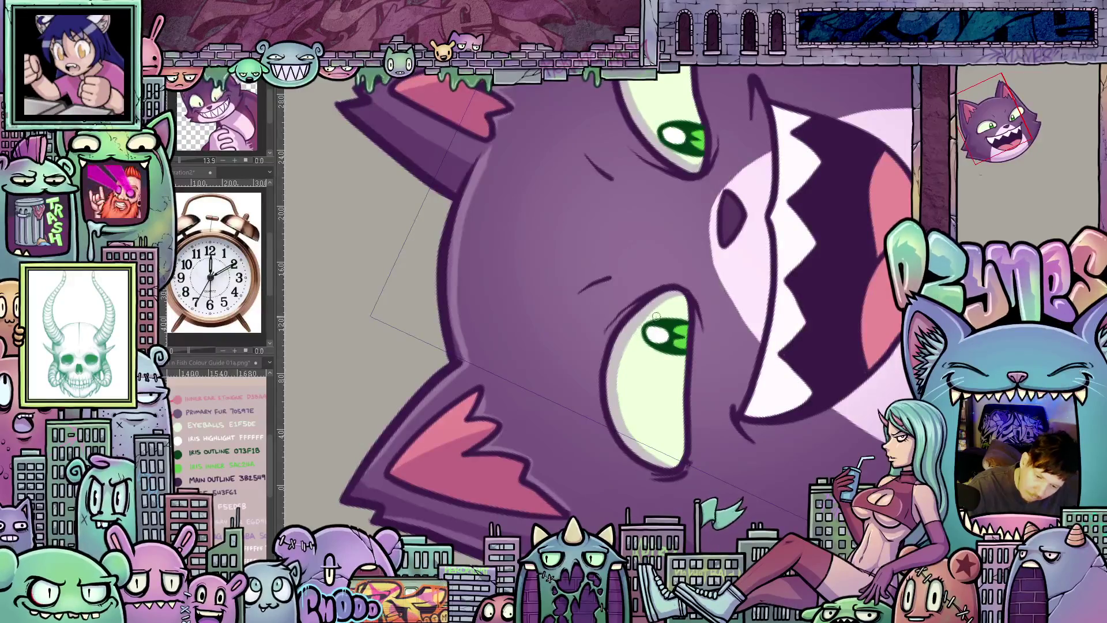
pyautogui.moveTo(692, 357); pyautogui.dragTo(605, 449)
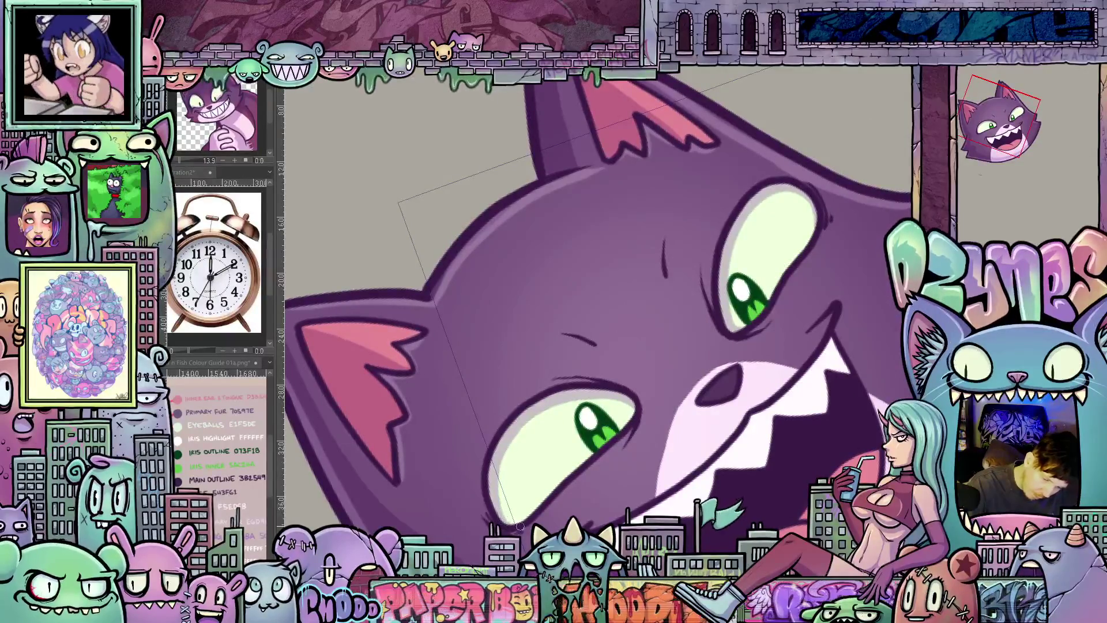
pyautogui.moveTo(719, 427)
pyautogui.mouseDown()
pyautogui.moveTo(720, 463)
pyautogui.moveTo(651, 430)
pyautogui.mouseUp()
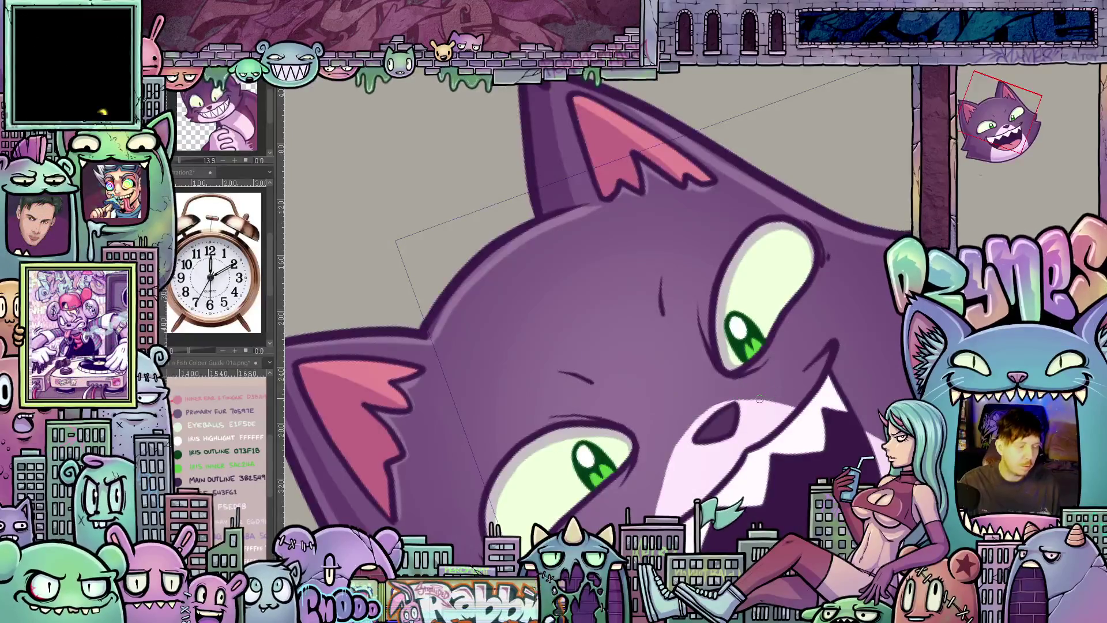
pyautogui.hotkey('ctrl', 'z')
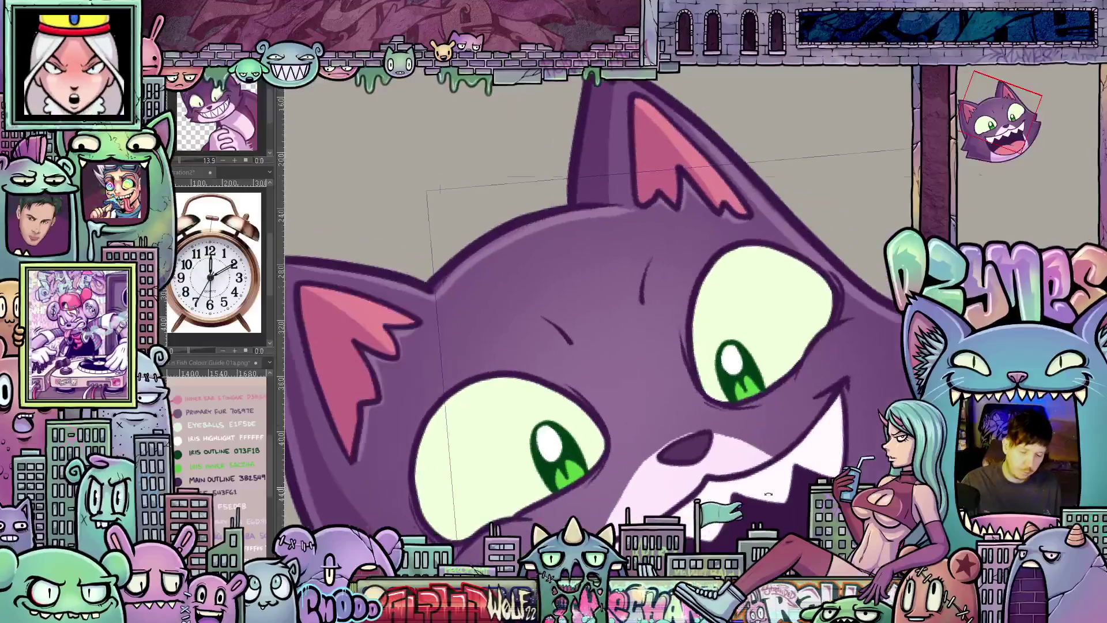
pyautogui.moveTo(779, 420); pyautogui.dragTo(666, 448)
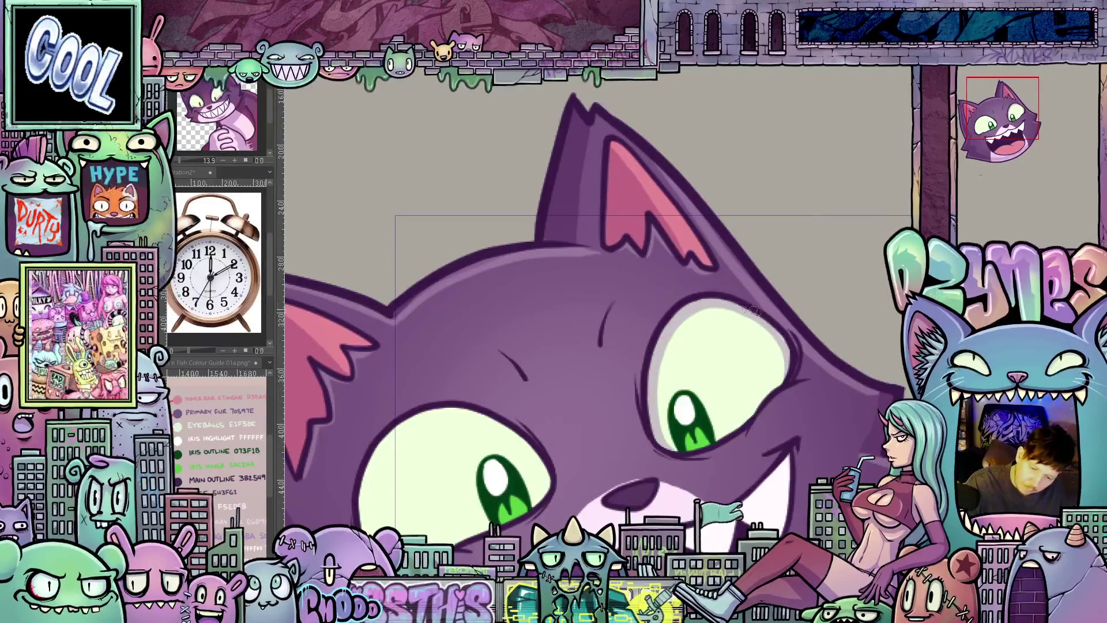
# - Darken the outline around the cat's left eye
pyautogui.moveTo(750, 292)
pyautogui.mouseDown()
pyautogui.moveTo(858, 357)
pyautogui.moveTo(716, 338)
pyautogui.mouseUp()
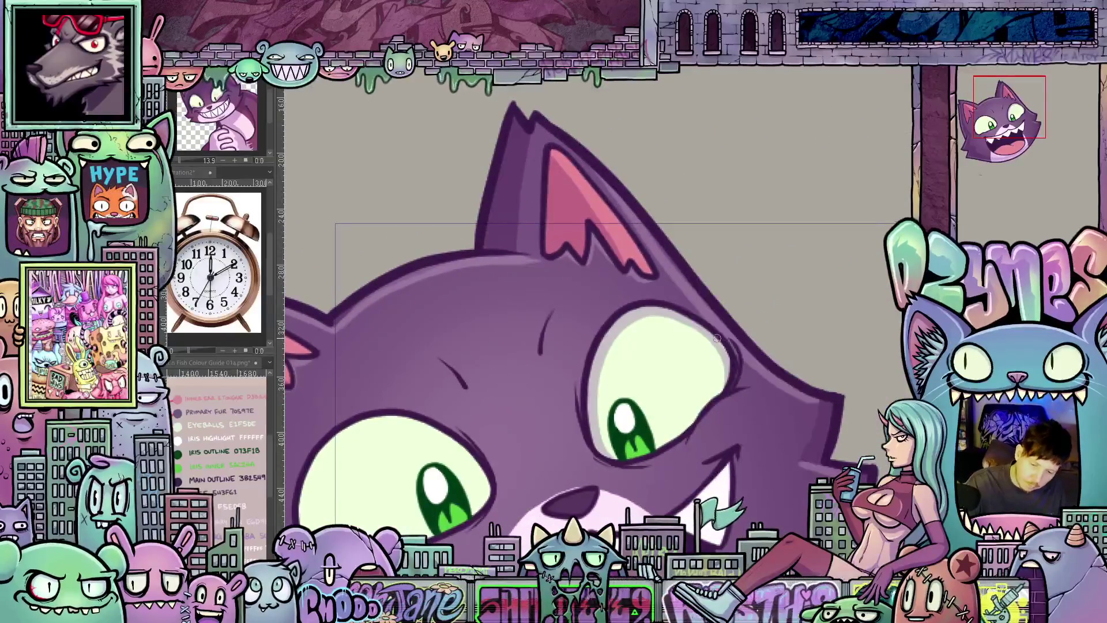
pyautogui.moveTo(621, 489); pyautogui.dragTo(786, 424)
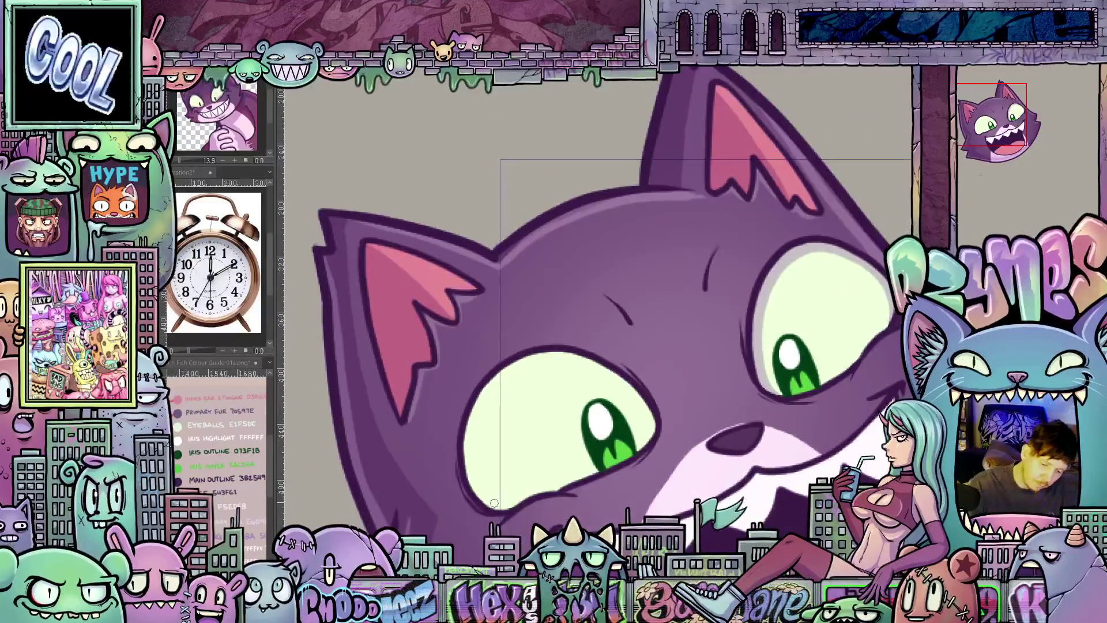
pyautogui.moveTo(484, 389); pyautogui.dragTo(471, 496)
pyautogui.moveTo(659, 464); pyautogui.dragTo(758, 332)
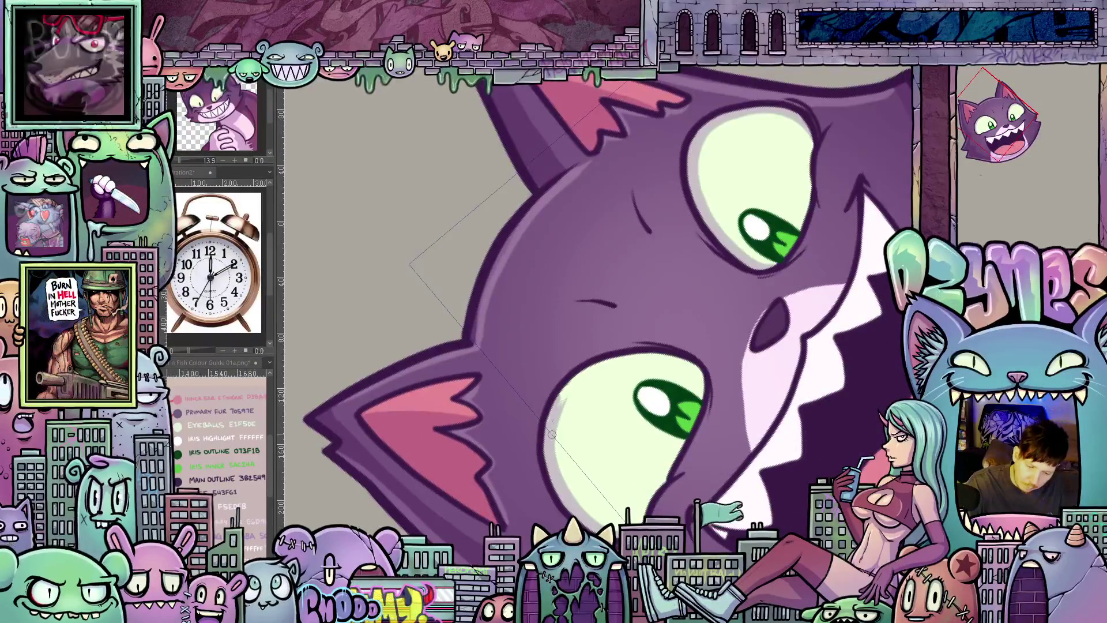
# - Turn the view around the face to work the mouth into a toothy grin
pyautogui.moveTo(566, 384); pyautogui.dragTo(623, 388)
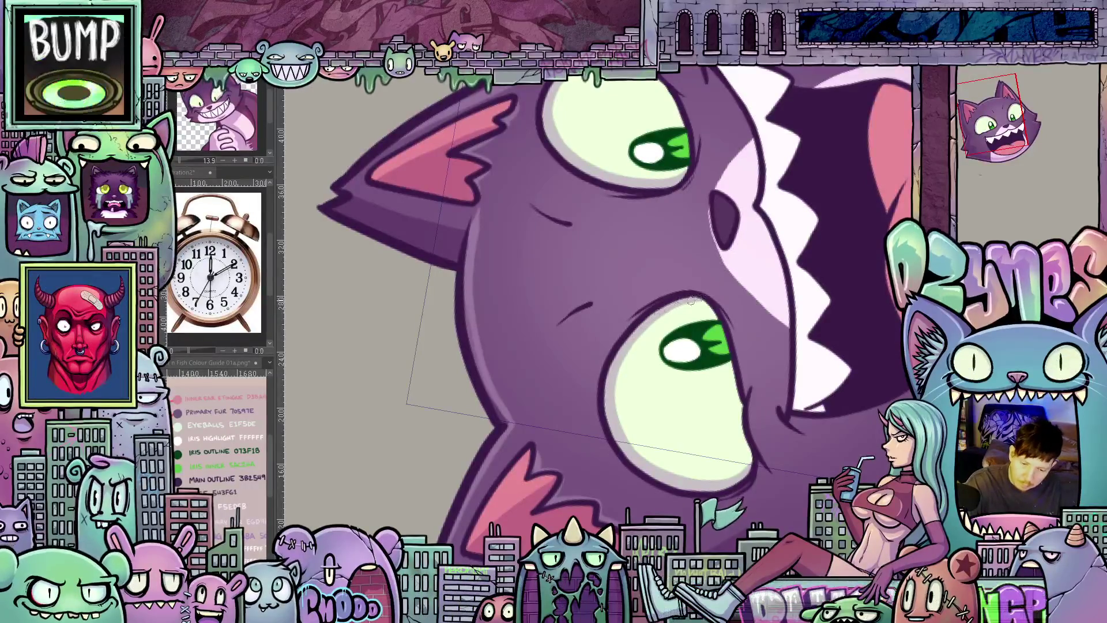
pyautogui.moveTo(694, 300); pyautogui.dragTo(685, 395)
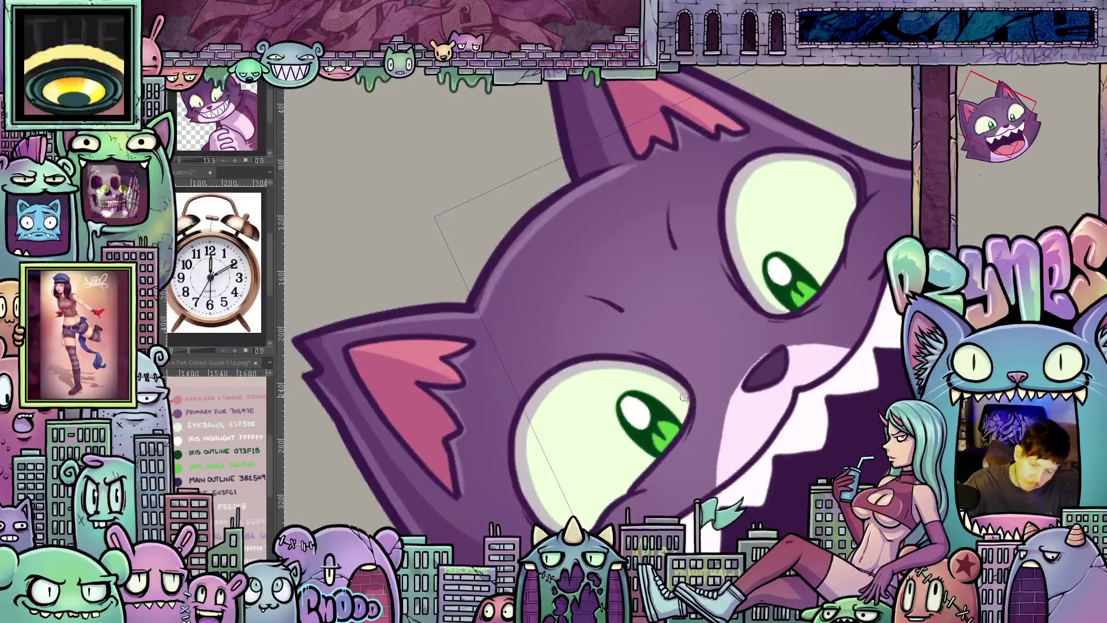
pyautogui.moveTo(688, 414)
pyautogui.mouseDown()
pyautogui.moveTo(830, 434)
pyautogui.moveTo(451, 433)
pyautogui.mouseUp()
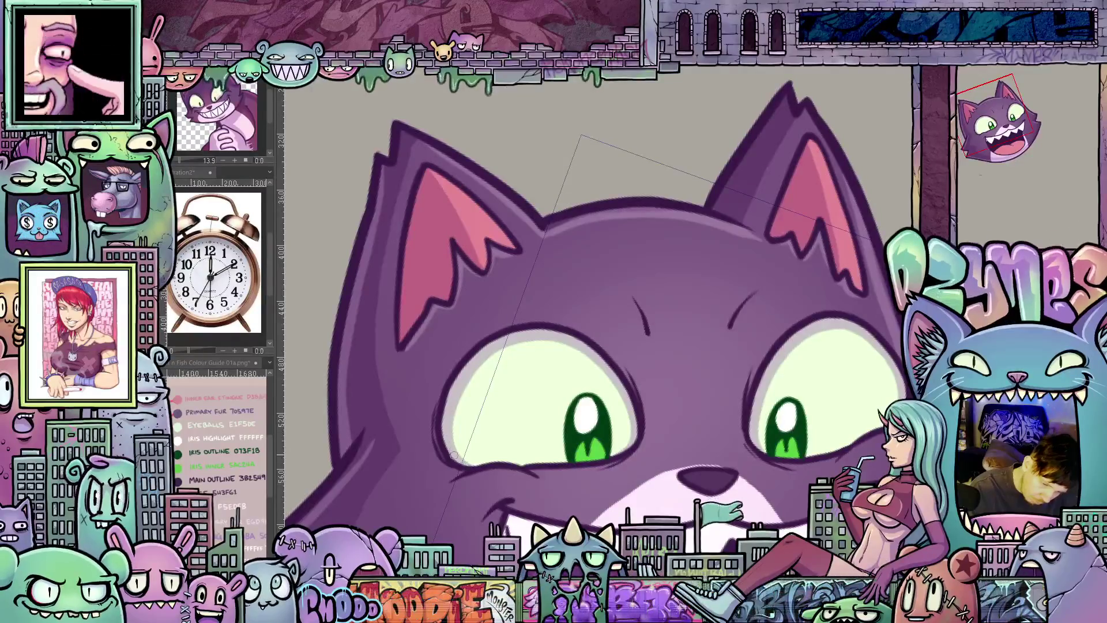
pyautogui.moveTo(659, 409); pyautogui.dragTo(787, 461)
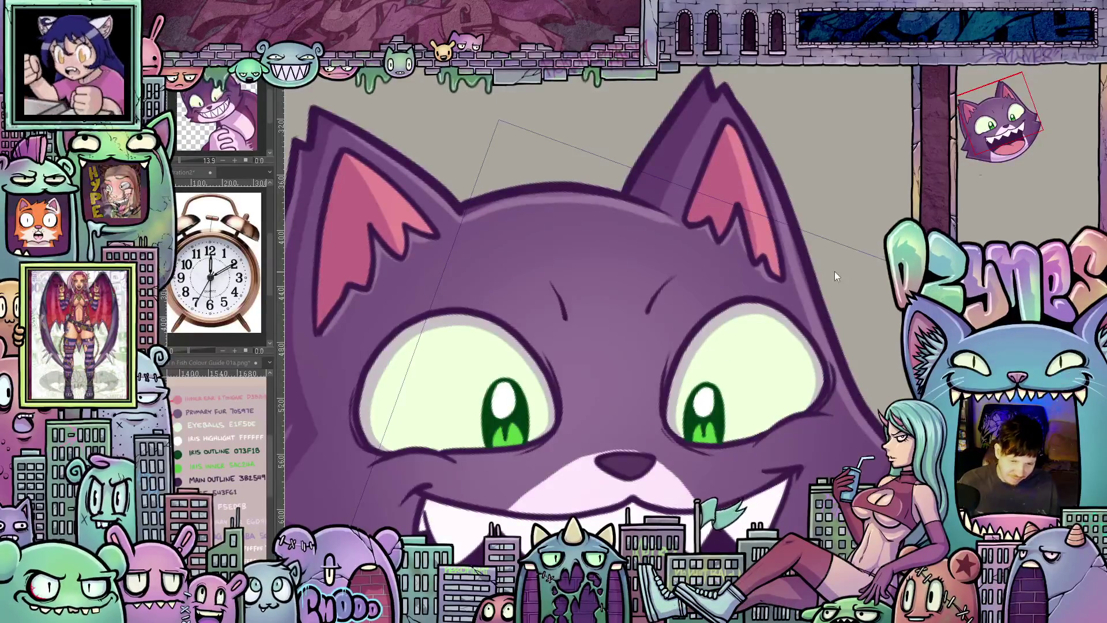
pyautogui.scroll(-2, 821, 313)
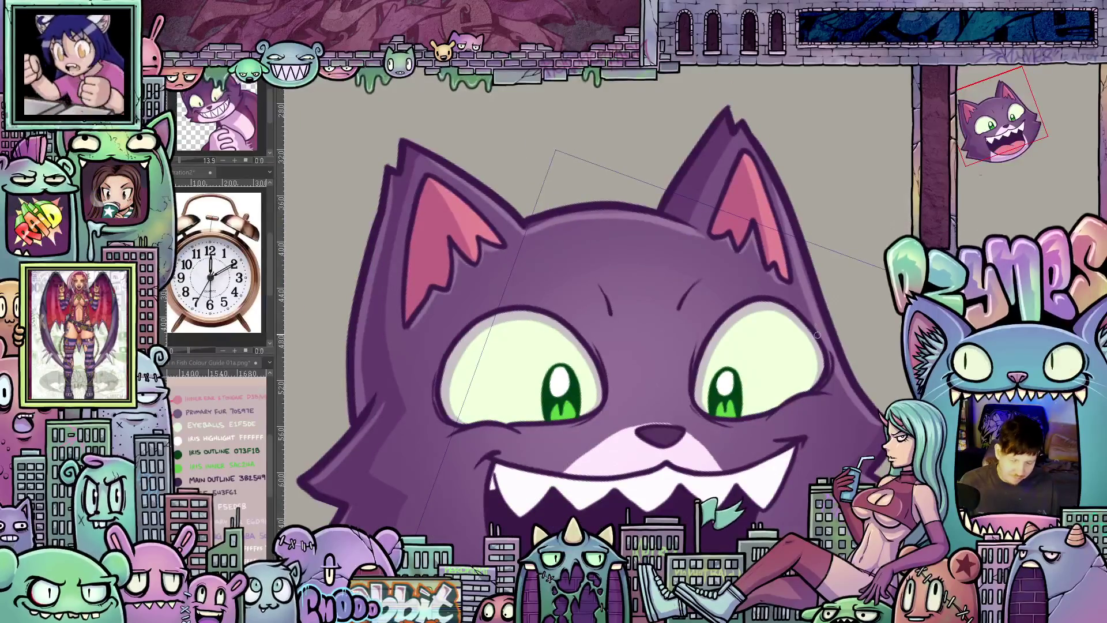
# - Recentre and tilt the view onto the grin to clean up the zigzag teeth strokes
pyautogui.moveTo(821, 313)
pyautogui.mouseDown()
pyautogui.moveTo(791, 368)
pyautogui.moveTo(731, 389)
pyautogui.mouseUp()
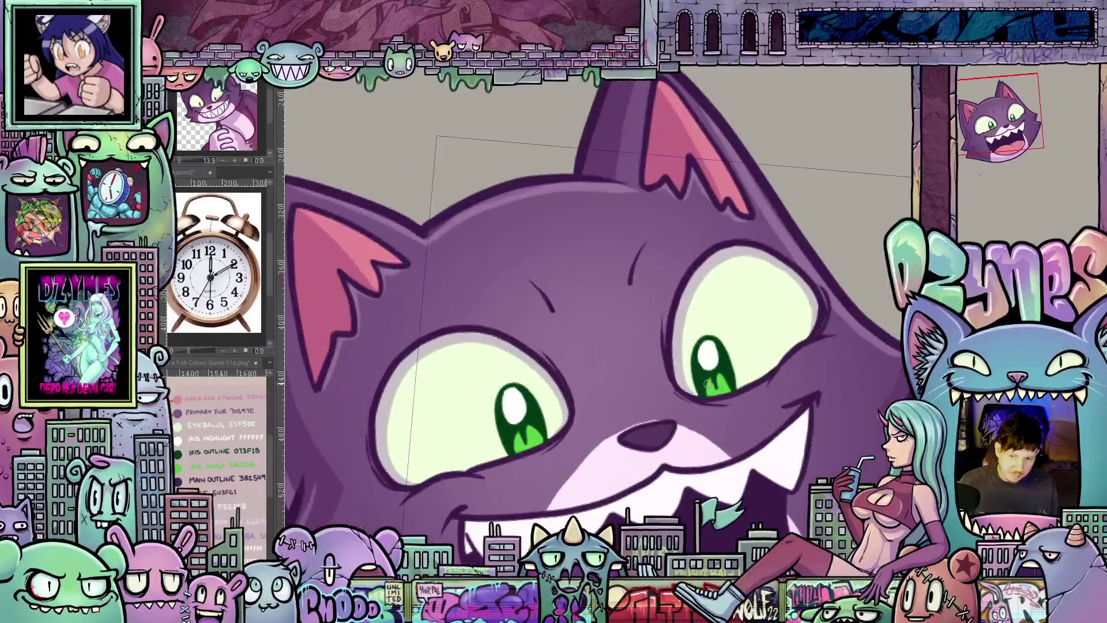
pyautogui.scroll(1, 731, 389)
pyautogui.scroll(1, 712, 314)
pyautogui.moveTo(712, 314); pyautogui.dragTo(660, 368)
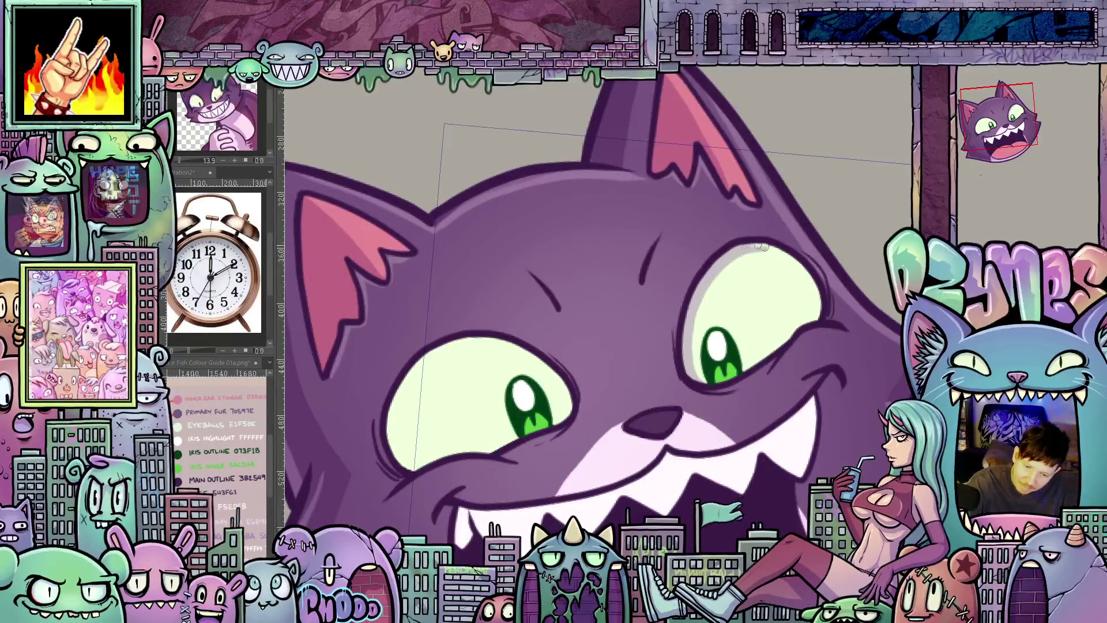
pyautogui.moveTo(757, 249); pyautogui.dragTo(753, 406)
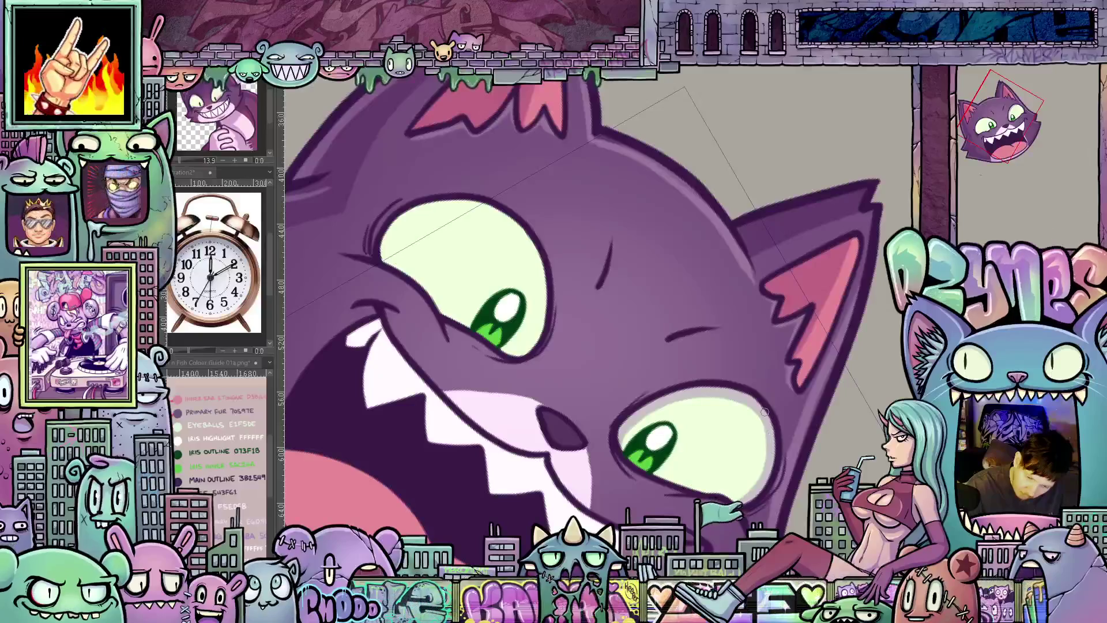
# - Work around the face at varied angles while drawing half-lidded eyes and a grin line
pyautogui.moveTo(752, 403)
pyautogui.mouseDown()
pyautogui.moveTo(780, 411)
pyautogui.moveTo(590, 441)
pyautogui.mouseUp()
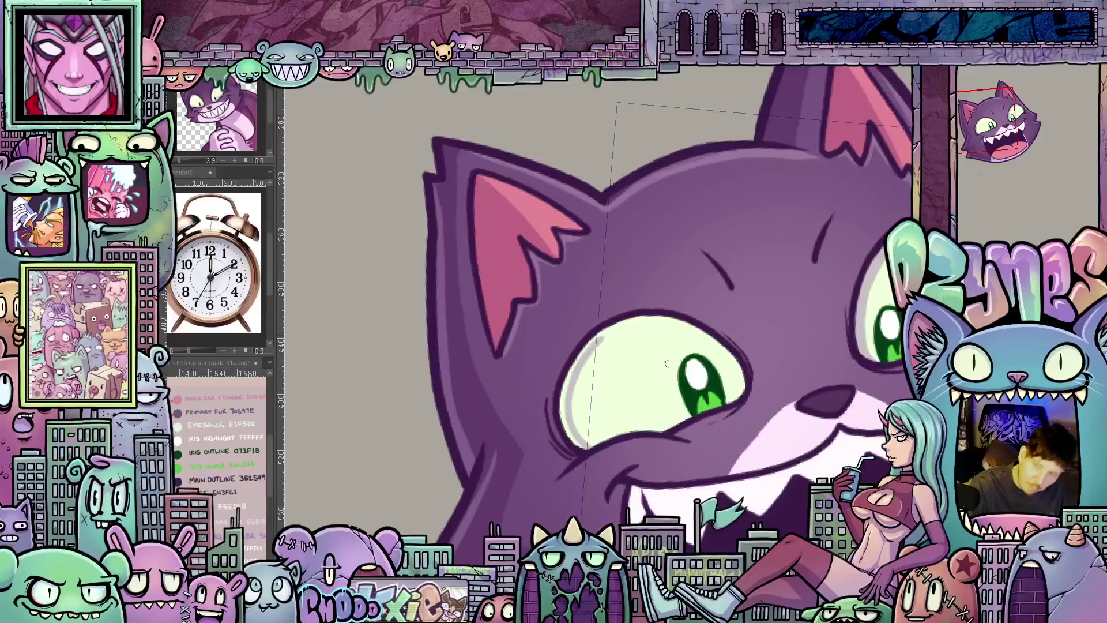
pyautogui.moveTo(656, 357); pyautogui.dragTo(629, 426)
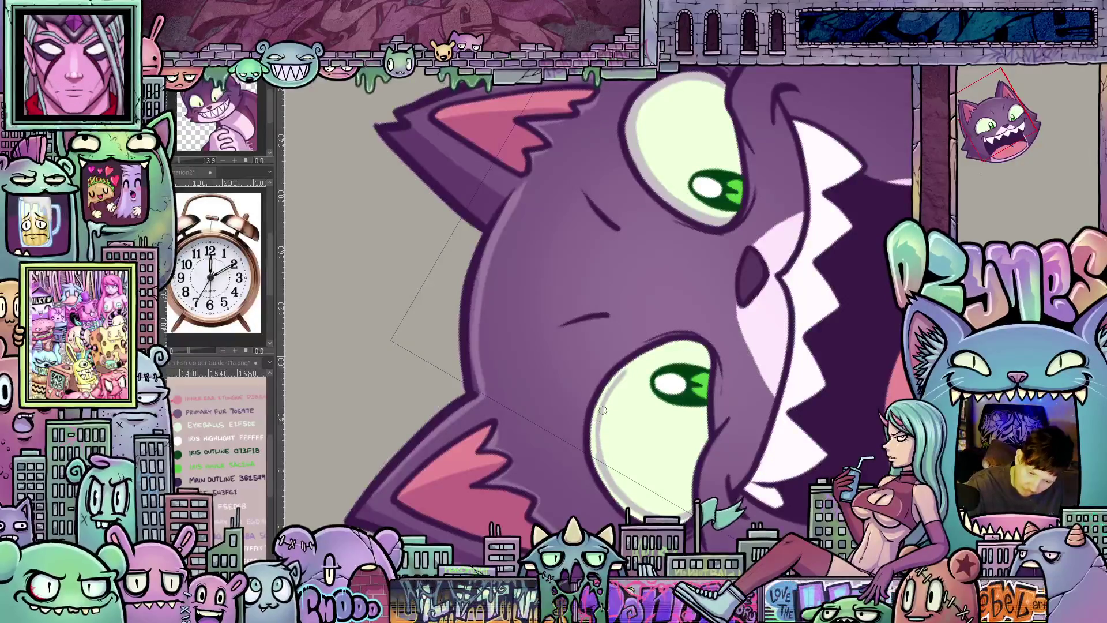
pyautogui.moveTo(782, 373); pyautogui.dragTo(620, 417)
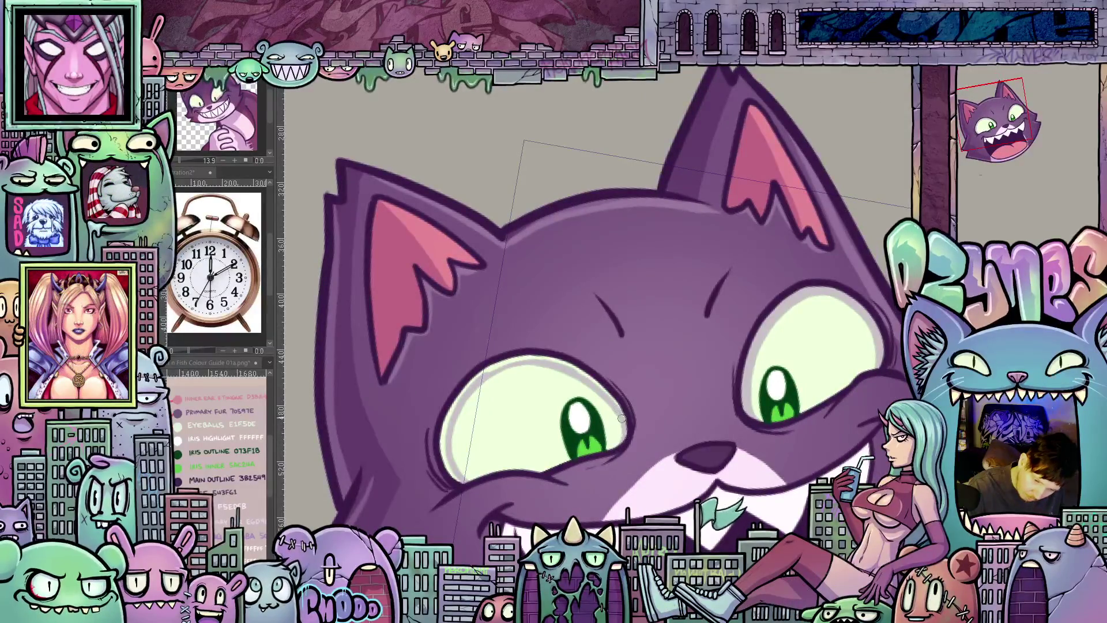
pyautogui.moveTo(598, 385); pyautogui.dragTo(560, 336)
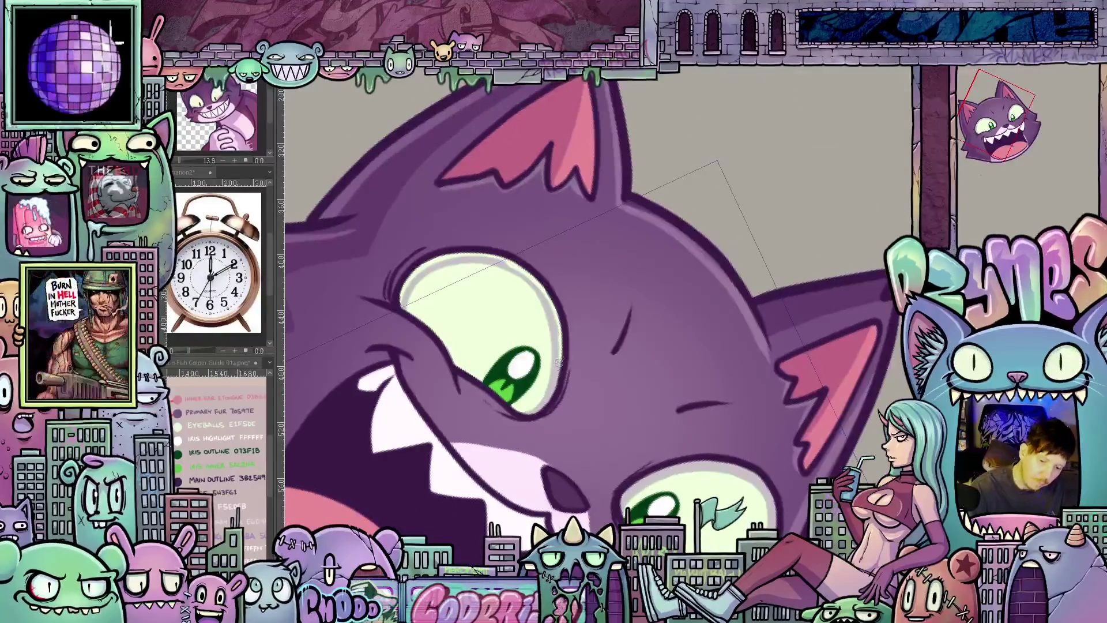
pyautogui.moveTo(747, 461); pyautogui.dragTo(545, 407)
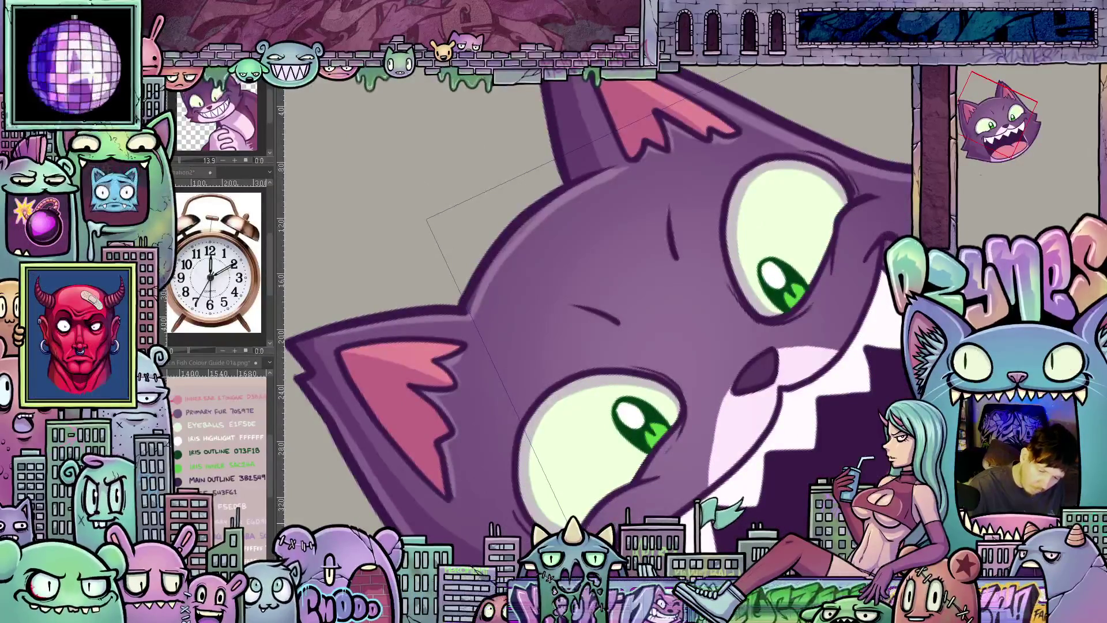
pyautogui.moveTo(526, 495); pyautogui.dragTo(526, 482)
pyautogui.moveTo(614, 529); pyautogui.dragTo(641, 487)
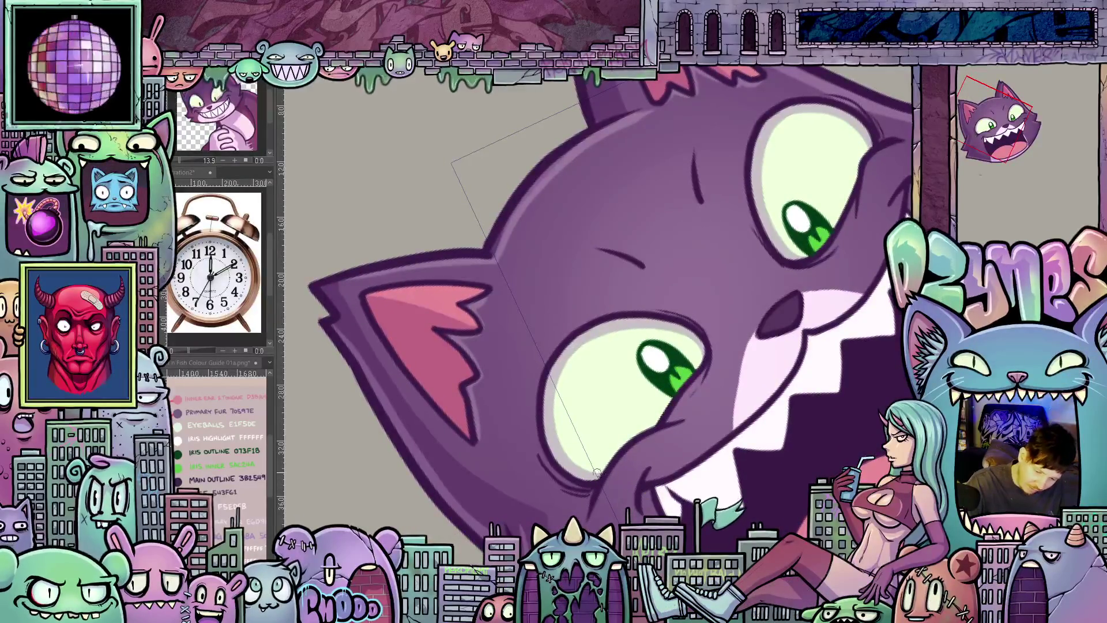
pyautogui.moveTo(597, 471); pyautogui.dragTo(798, 436)
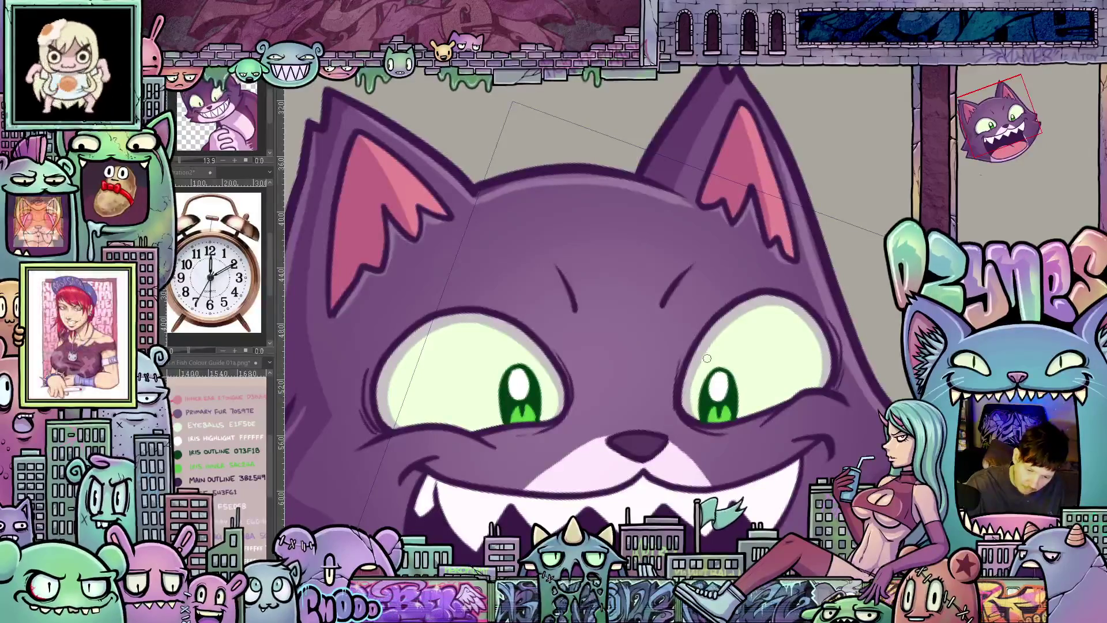
pyautogui.moveTo(700, 373); pyautogui.dragTo(689, 489)
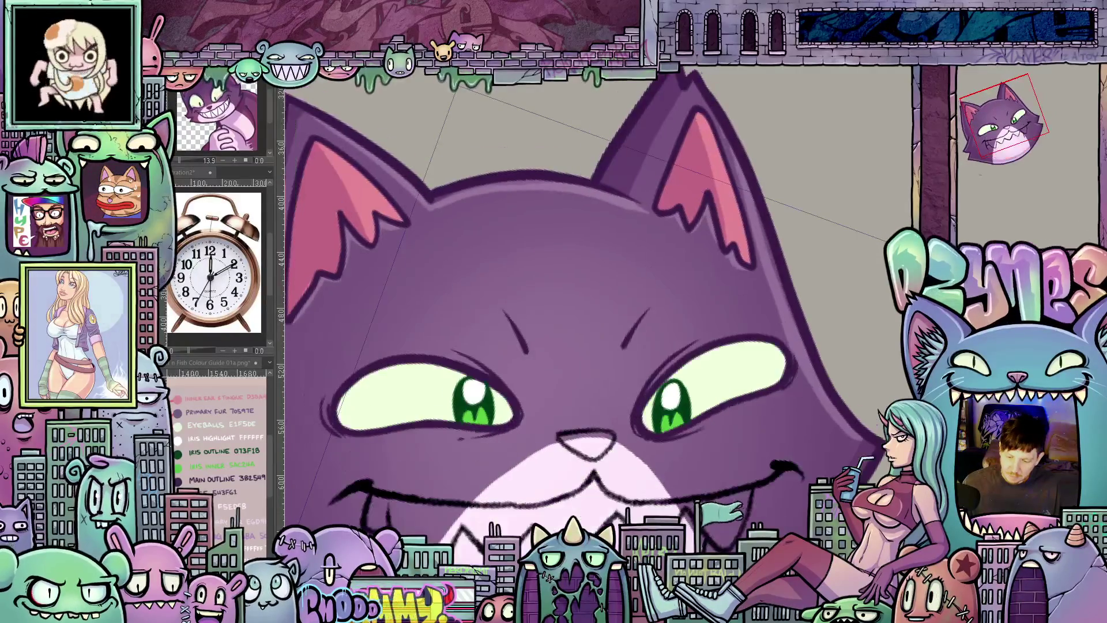
# - Tilt the view along the grin to sketch the zigzag teeth, then level the face
pyautogui.moveTo(689, 491); pyautogui.dragTo(658, 519)
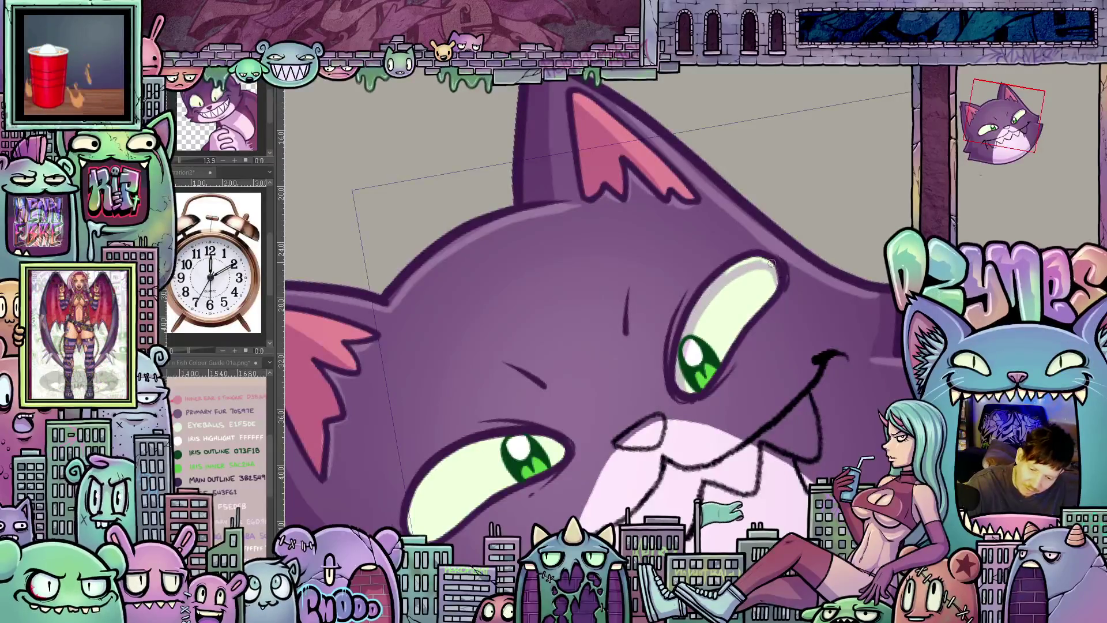
pyautogui.moveTo(769, 269); pyautogui.dragTo(670, 271)
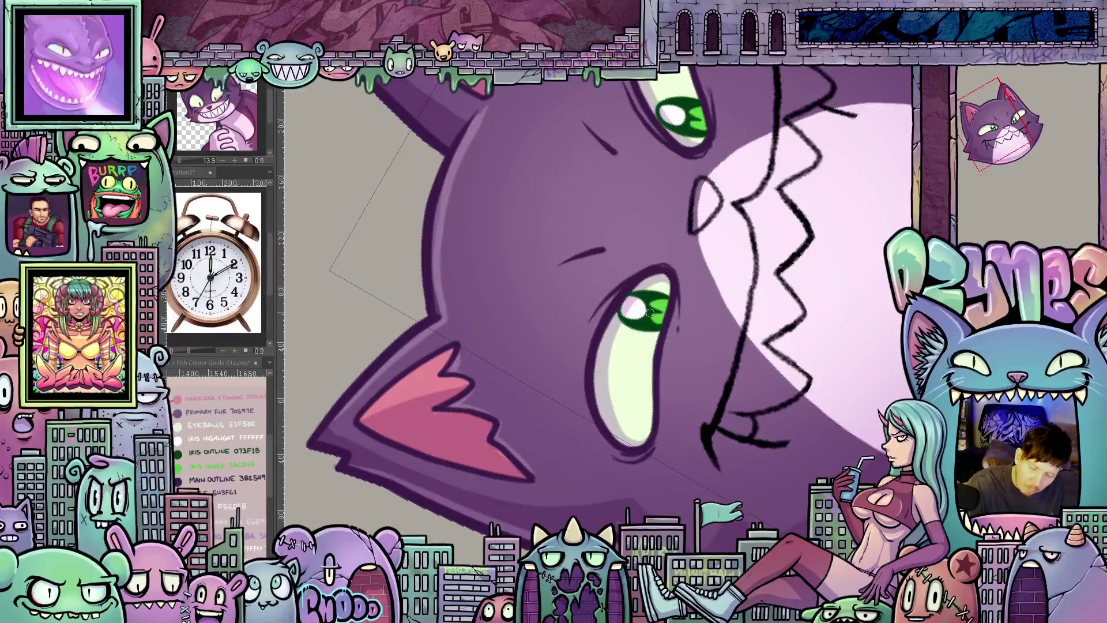
pyautogui.moveTo(633, 316)
pyautogui.mouseDown()
pyautogui.moveTo(824, 292)
pyautogui.moveTo(704, 408)
pyautogui.mouseUp()
pyautogui.scroll(-5, 705, 408)
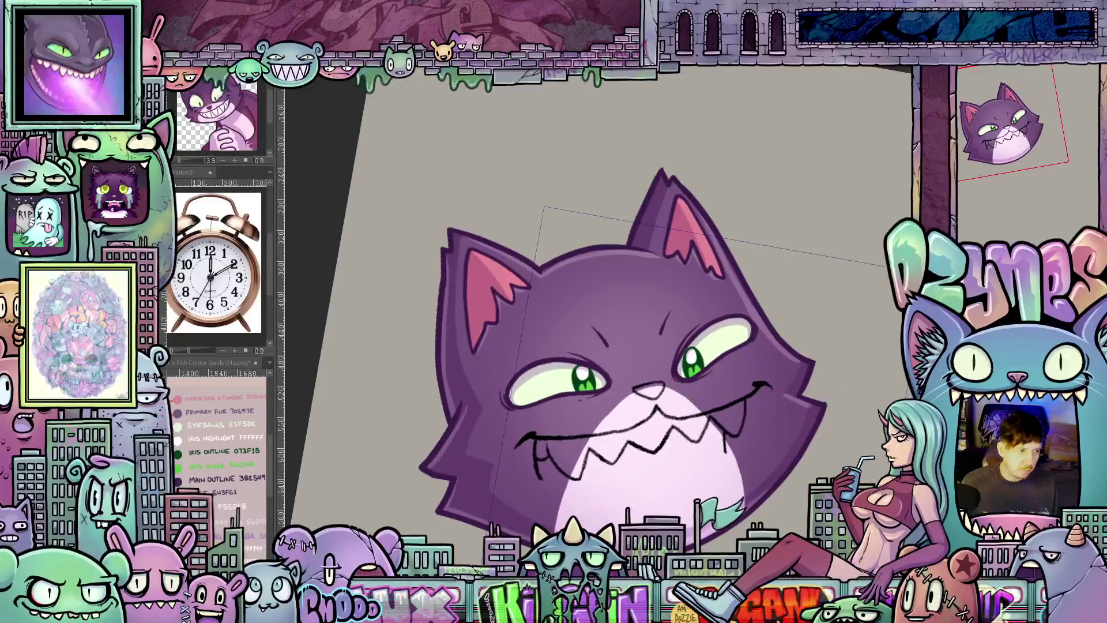
# - Toggle between the open-mouth laugh and alternate expression to end on the narrowed-eye smirk
pyautogui.hotkey('ctrl', 'Tab')
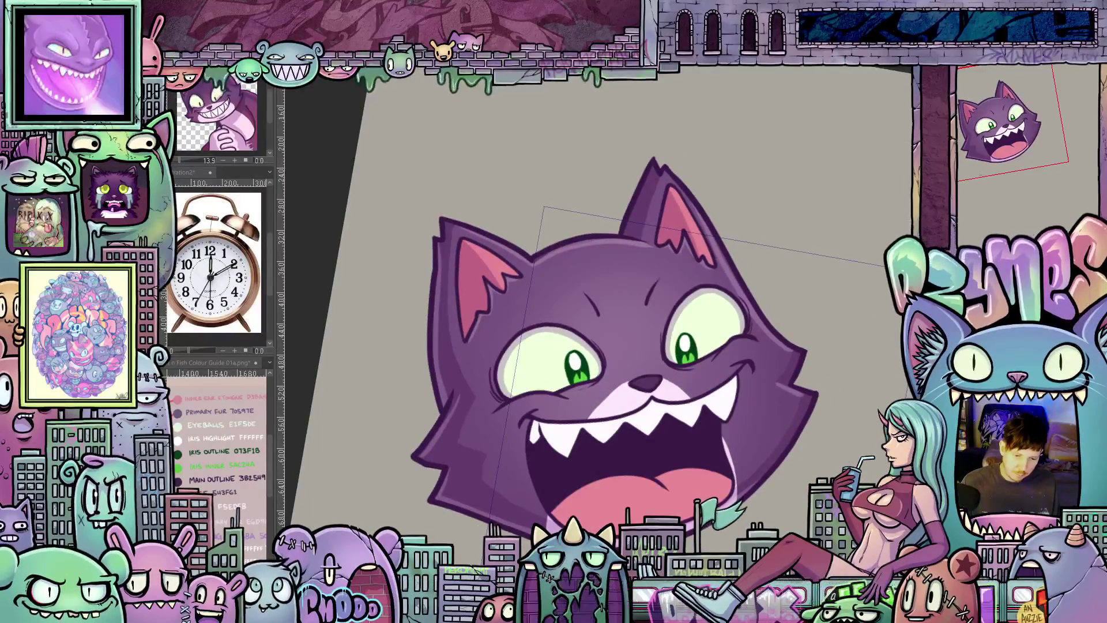
pyautogui.hotkey('ctrl', 'Tab')
pyautogui.hotkey('ctrl', 'Tab')
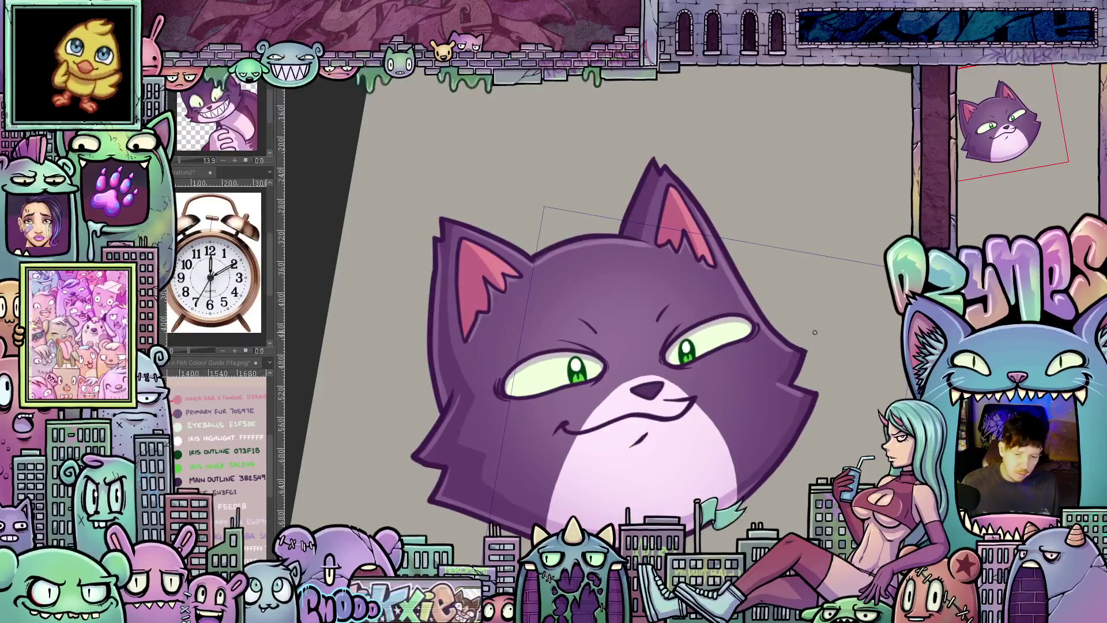
pyautogui.scroll(1, 755, 339)
pyautogui.scroll(1, 692, 346)
pyautogui.scroll(1, 651, 351)
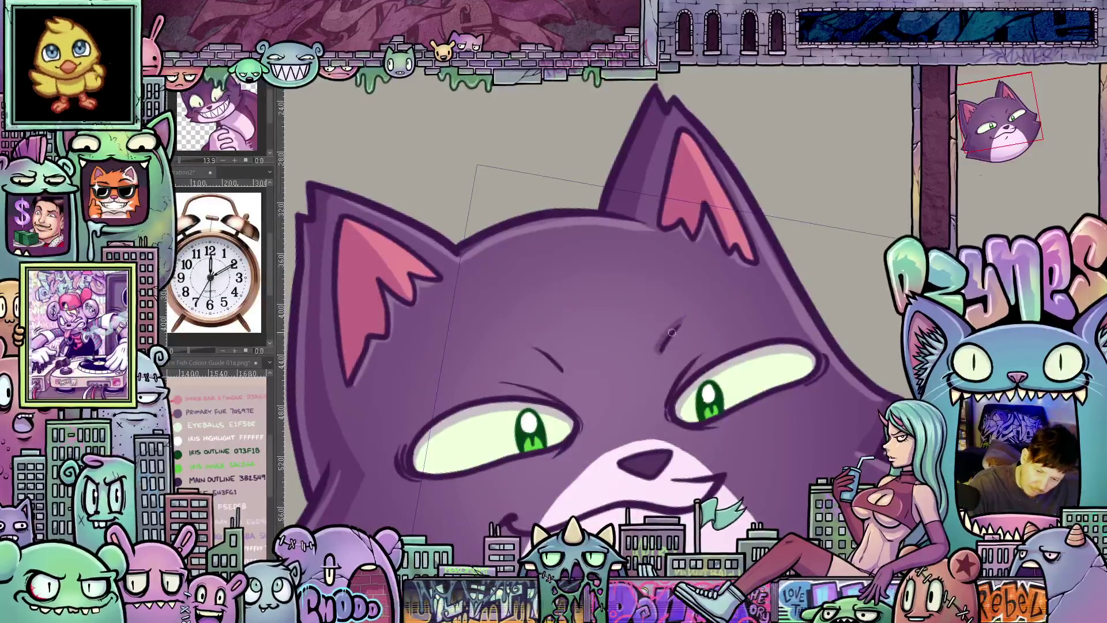
# - Show the zigzag-toothed narrowed-eye grin briefly, with the canvas tilted and levelled again
pyautogui.moveTo(690, 352); pyautogui.dragTo(557, 291)
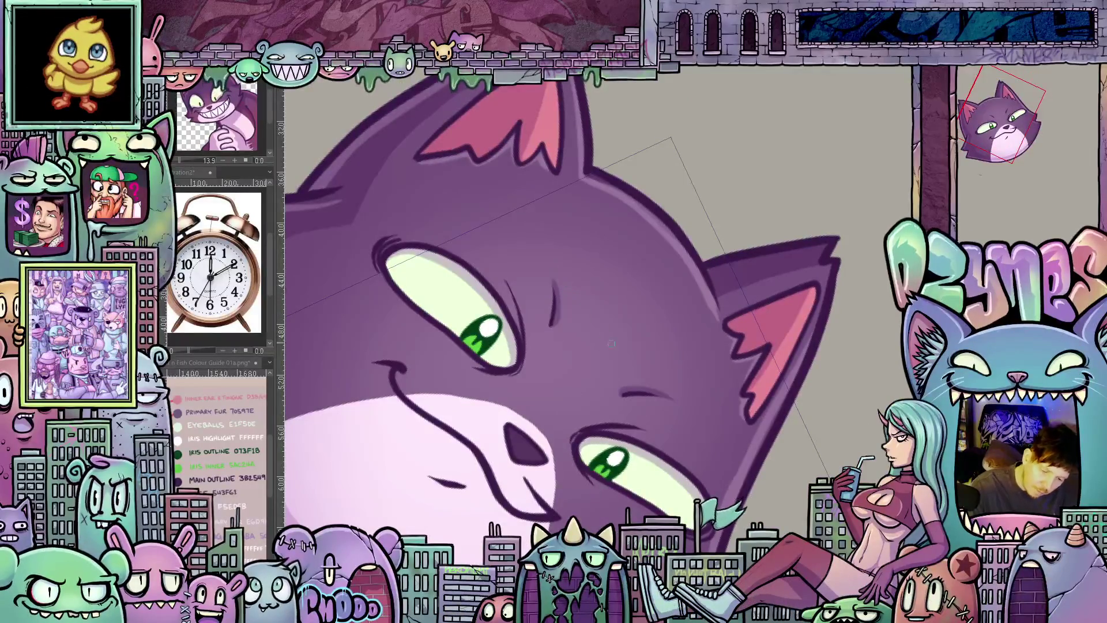
pyautogui.hotkey('ctrl', 'z')
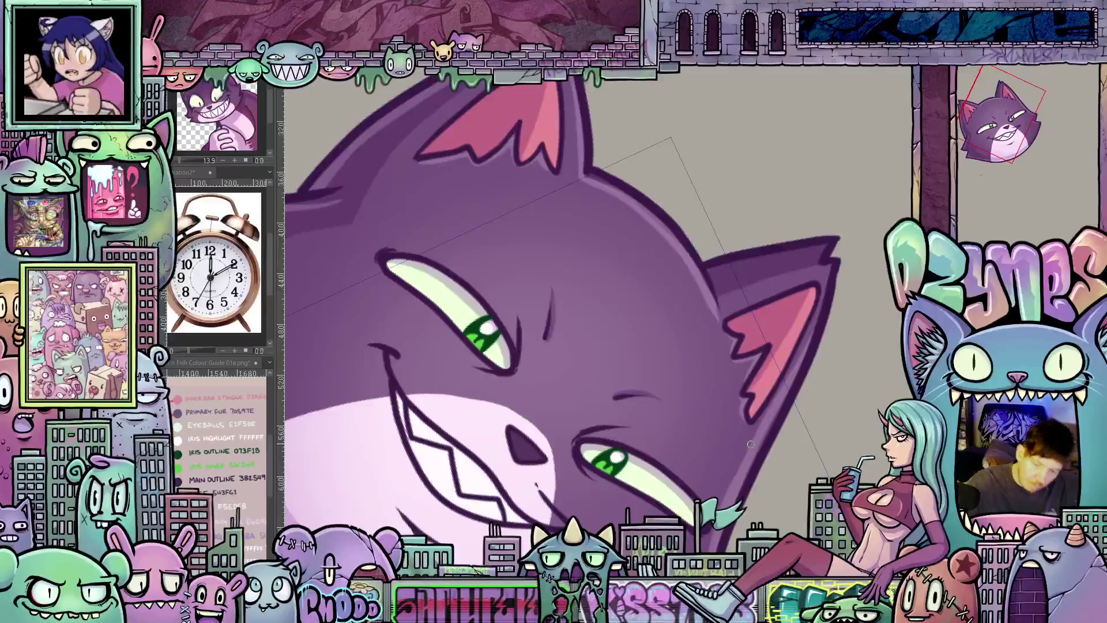
pyautogui.moveTo(555, 287); pyautogui.dragTo(732, 301)
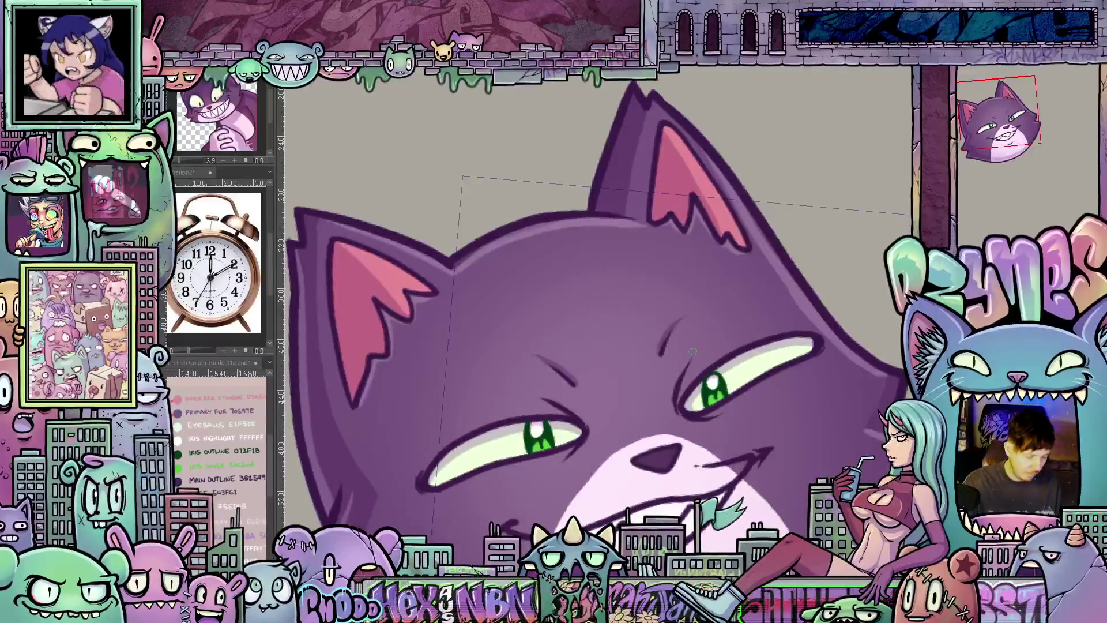